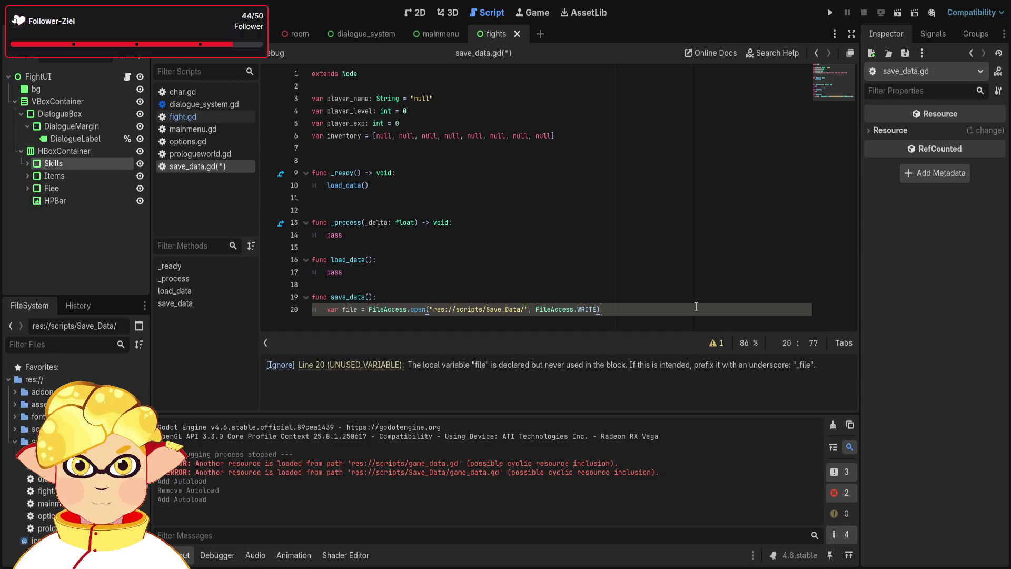
# - Start a new indented line in save_data() reading 'var data ='
pyautogui.press('Return')
pyautogui.press('Return')
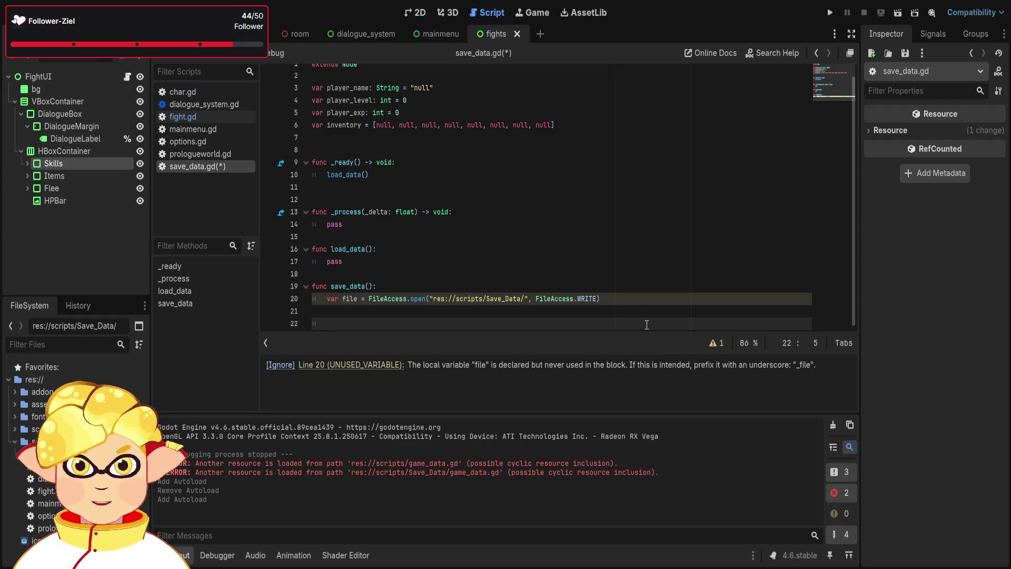
pyautogui.press('Tab')
pyautogui.write('var data')
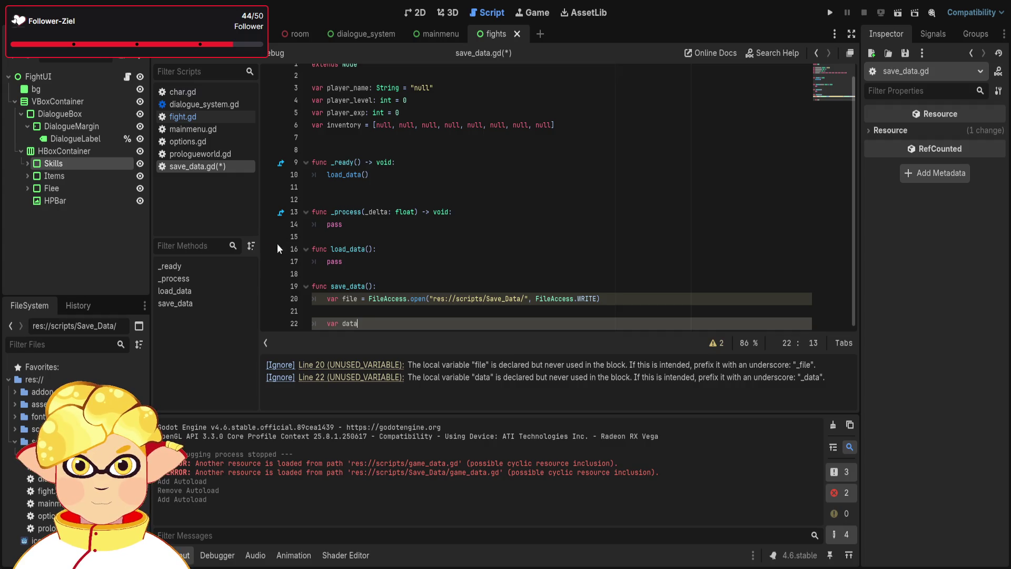
pyautogui.write('player')
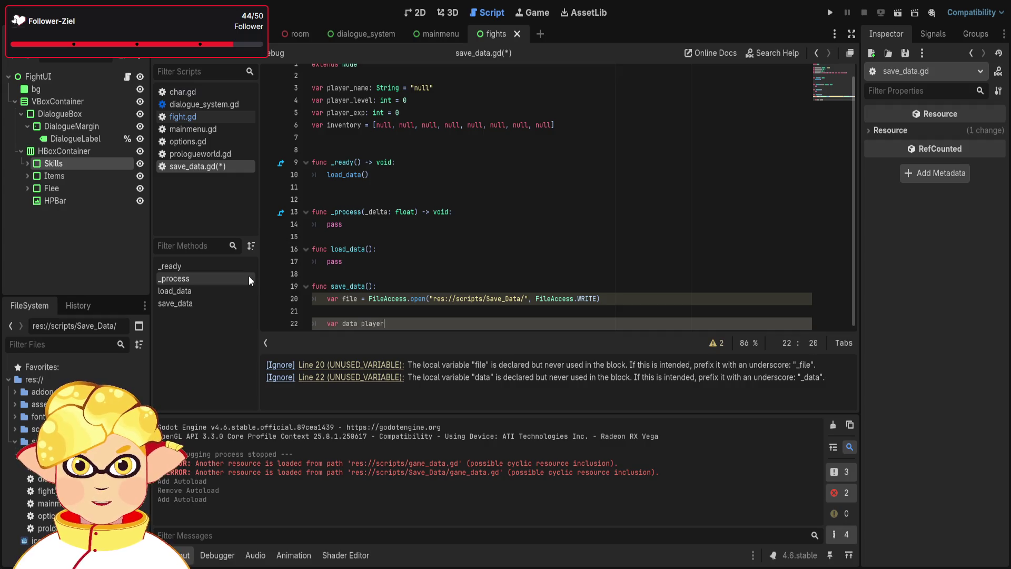
pyautogui.write('_name')
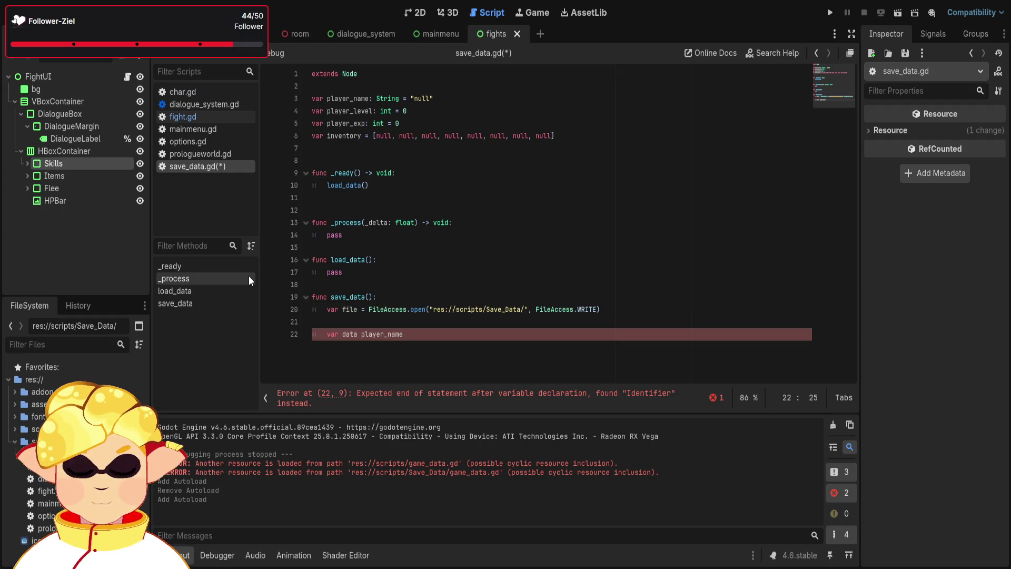
pyautogui.press('BackSpace')
pyautogui.press('BackSpace')
pyautogui.press('BackSpace')
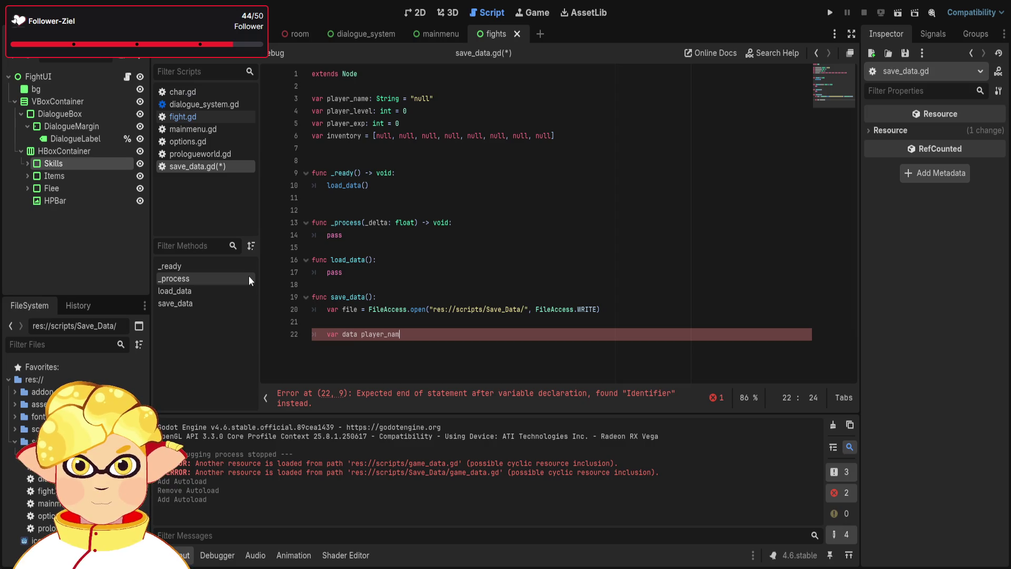
pyautogui.write('=')
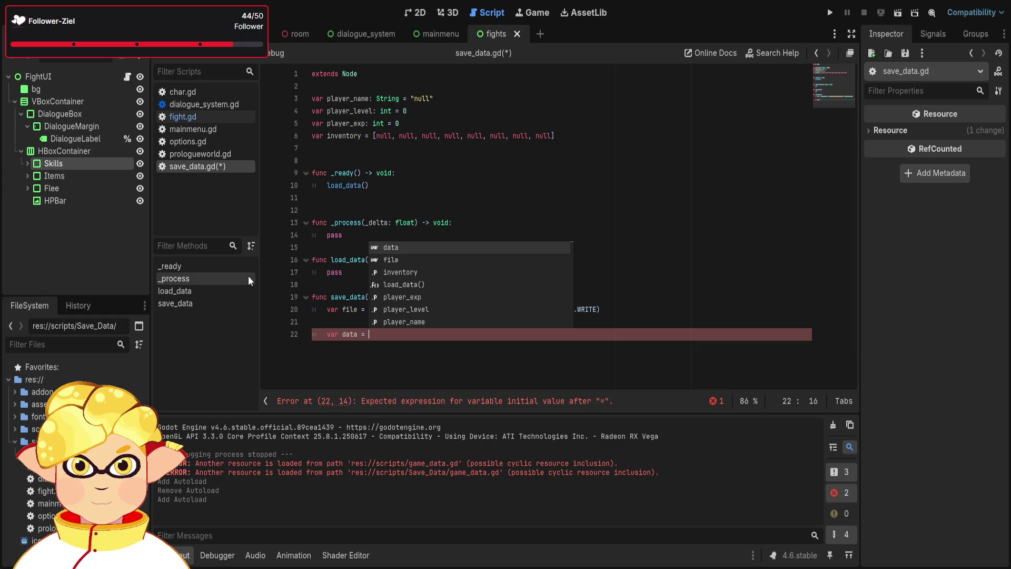
# - Type the data value ["player_name": player_name, "player_level"; player_level]
pyautogui.write('[')
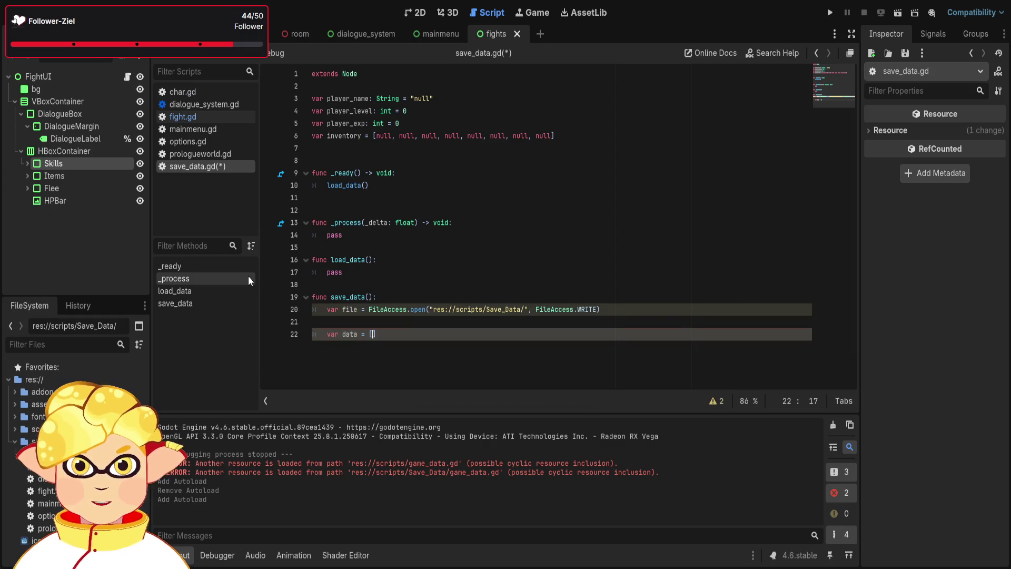
pyautogui.write('player_')
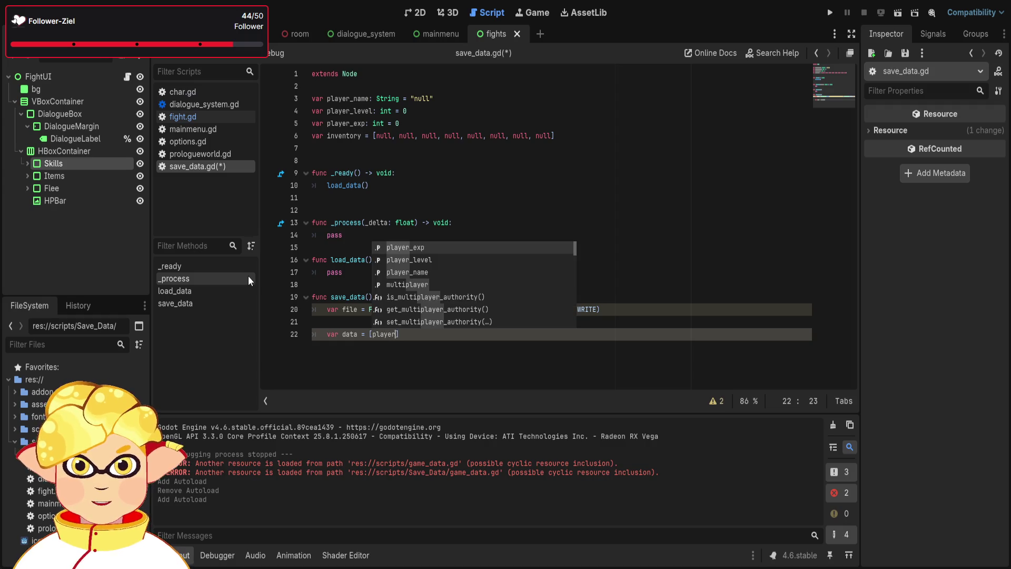
pyautogui.write('name')
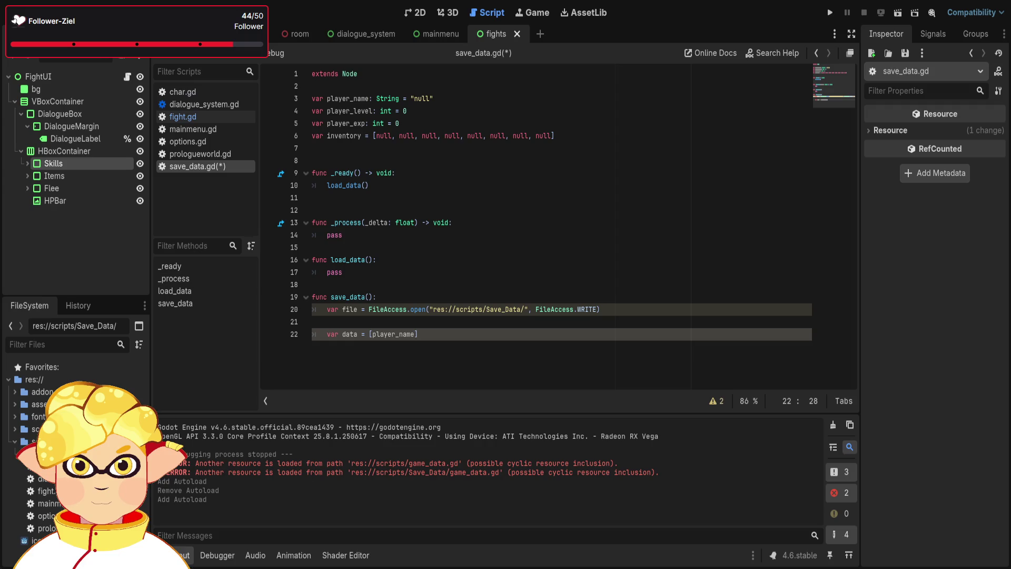
pyautogui.press('Left')
pyautogui.press('Left')
pyautogui.press('Left')
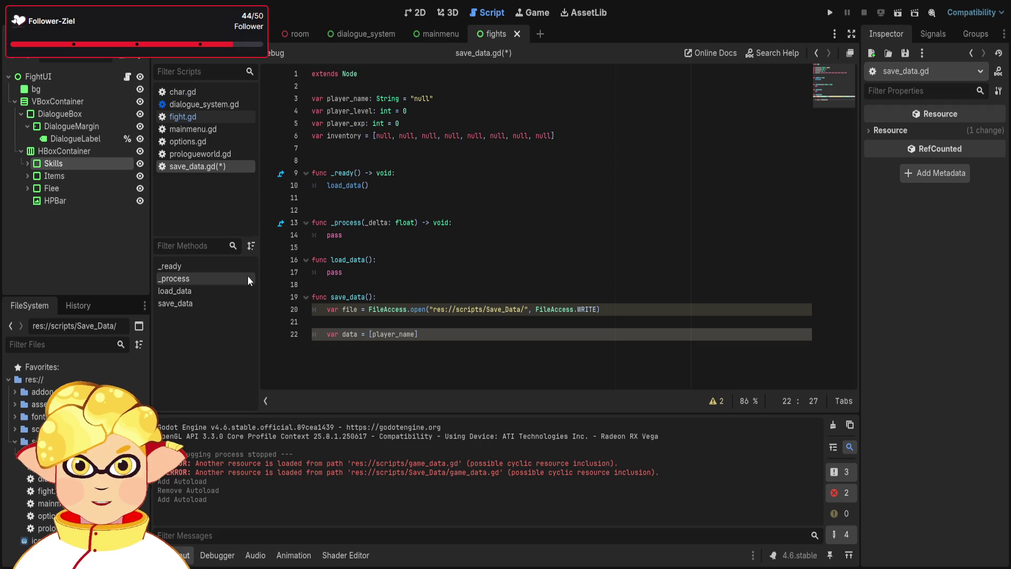
pyautogui.write('"')
pyautogui.press('Right')
pyautogui.hotkey('ctrl', 'Right')
pyautogui.write('"')
pyautogui.write(':')
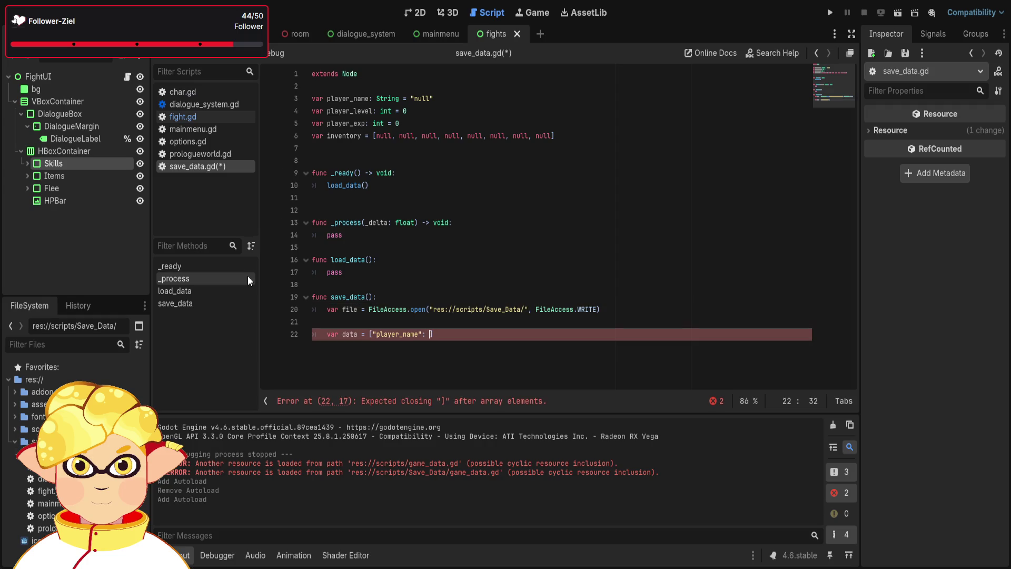
pyautogui.write(' player_na')
pyautogui.write('me')
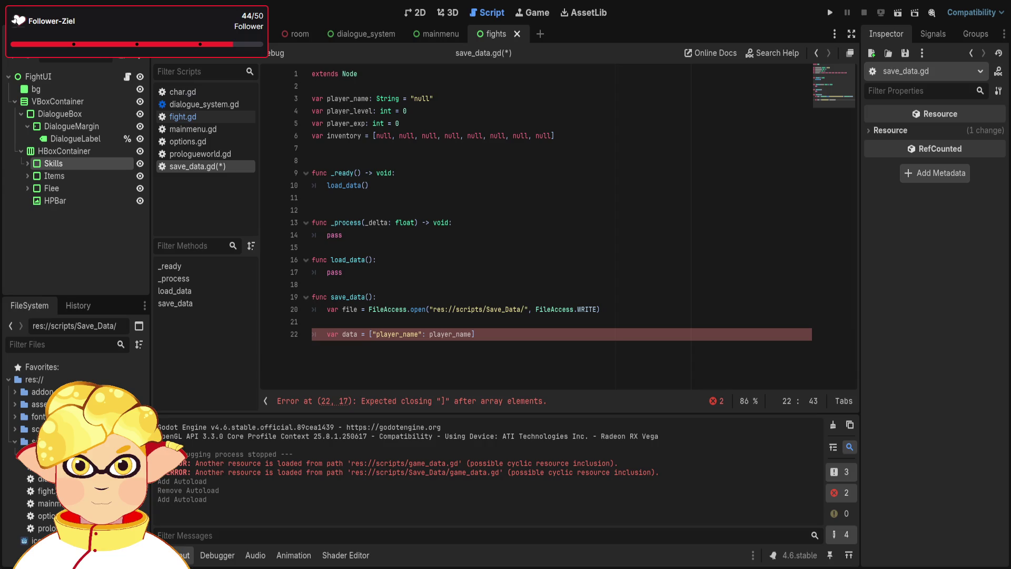
pyautogui.write(',')
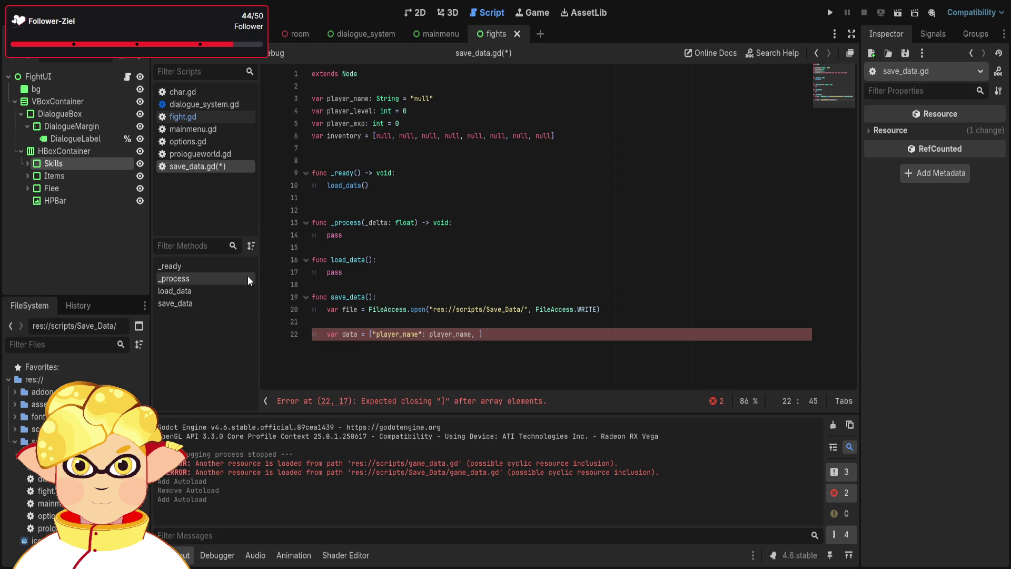
pyautogui.write(' "pl')
pyautogui.write('ayer')
pyautogui.write('_level"')
pyautogui.write('; playe')
pyautogui.write('r')
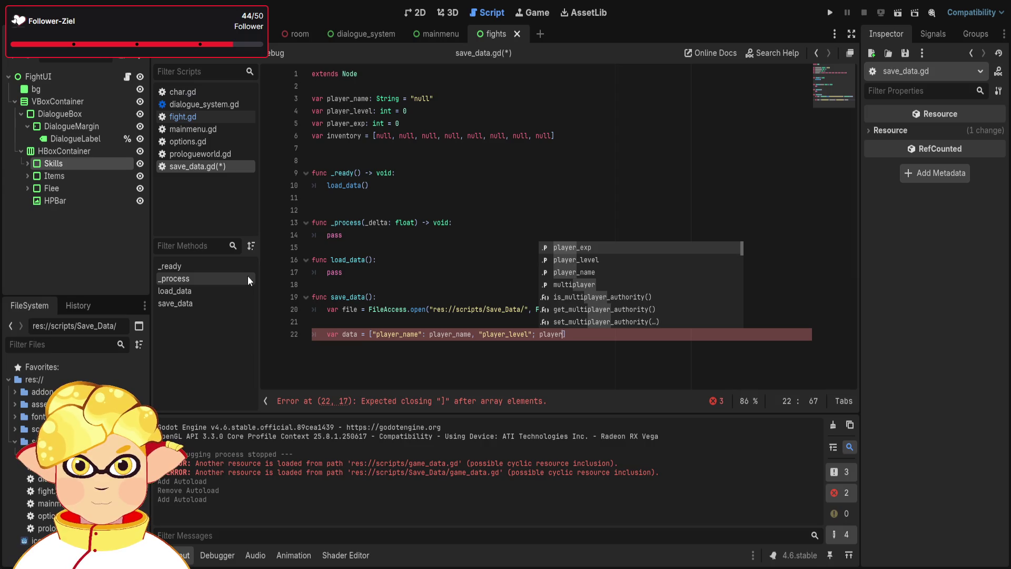
pyautogui.write('_level')
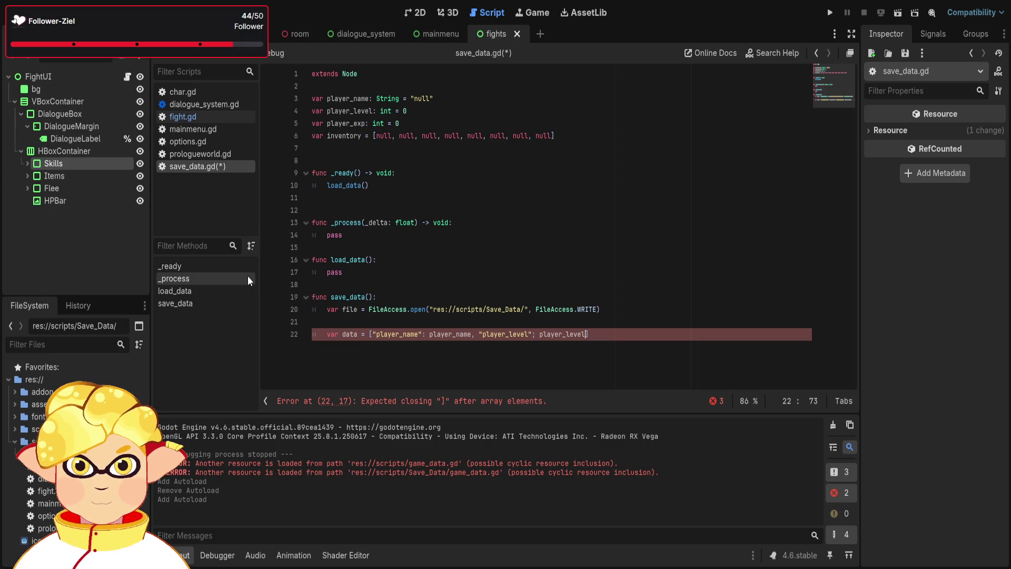
pyautogui.write(']')
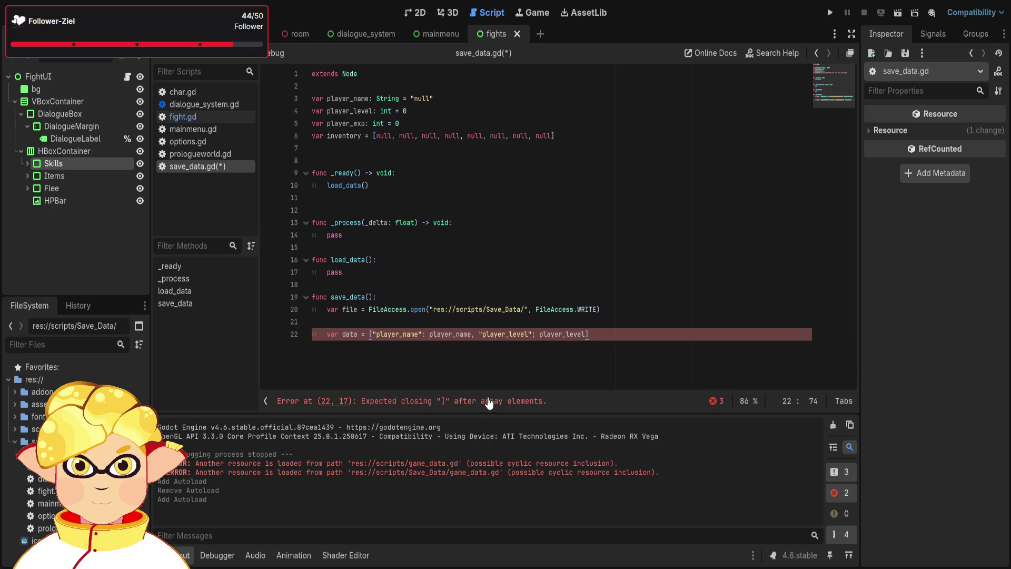
# - Remove the opening square bracket from the data value on line 22
pyautogui.click(373, 334)
pyautogui.press('BackSpace')
# - Wrap the data value in curly braces { } instead of square brackets
pyautogui.write('{')
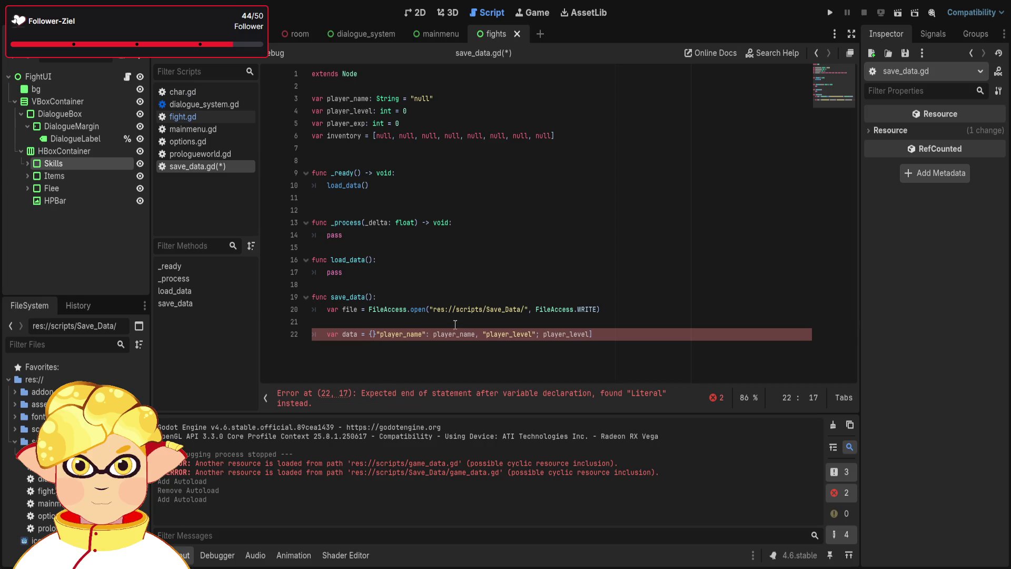
pyautogui.press('Delete')
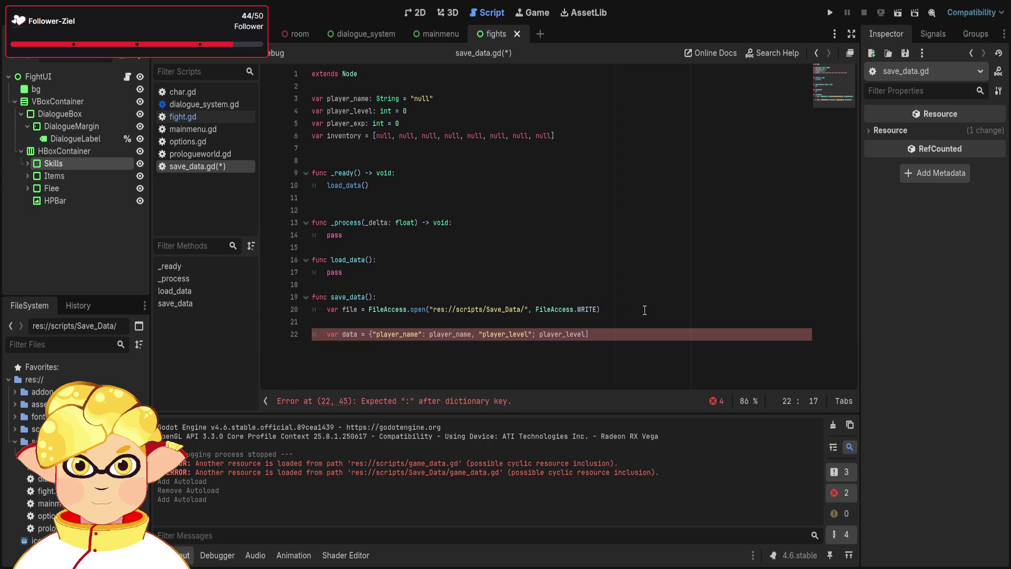
pyautogui.click(637, 333)
pyautogui.press('BackSpace')
pyautogui.write('}')
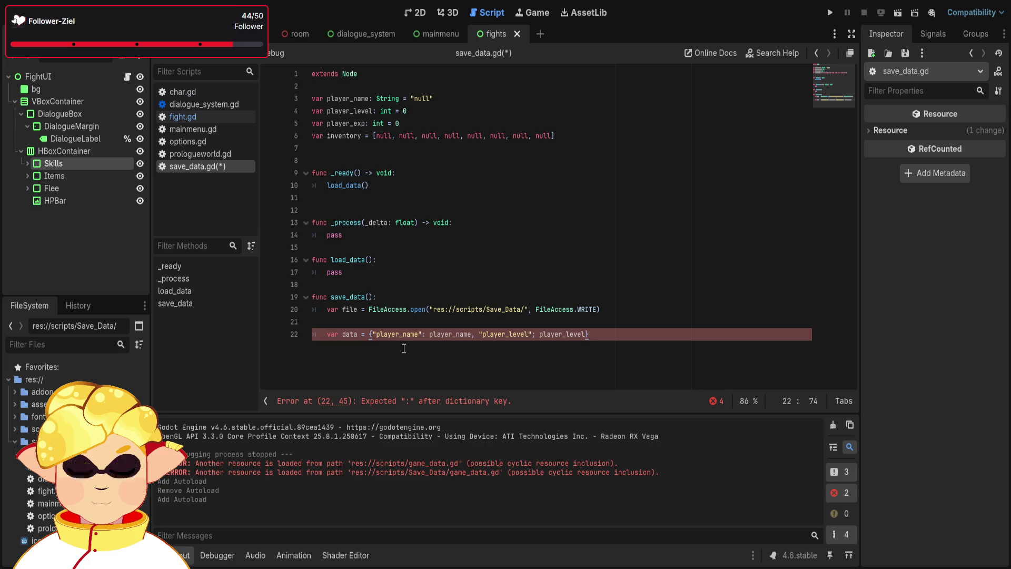
# - Review the list of errors reported on line 22
pyautogui.click(396, 402)
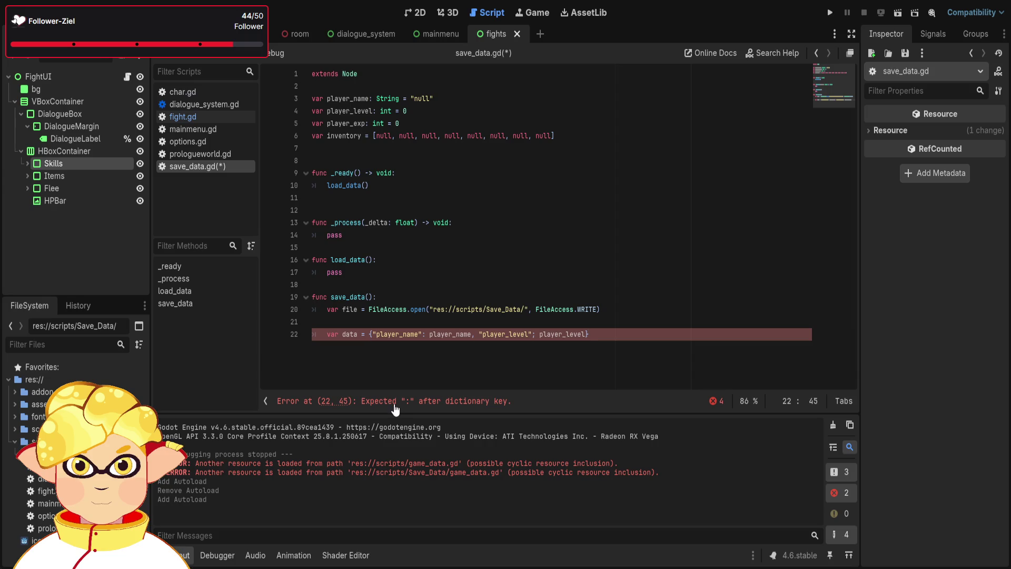
pyautogui.click(265, 402)
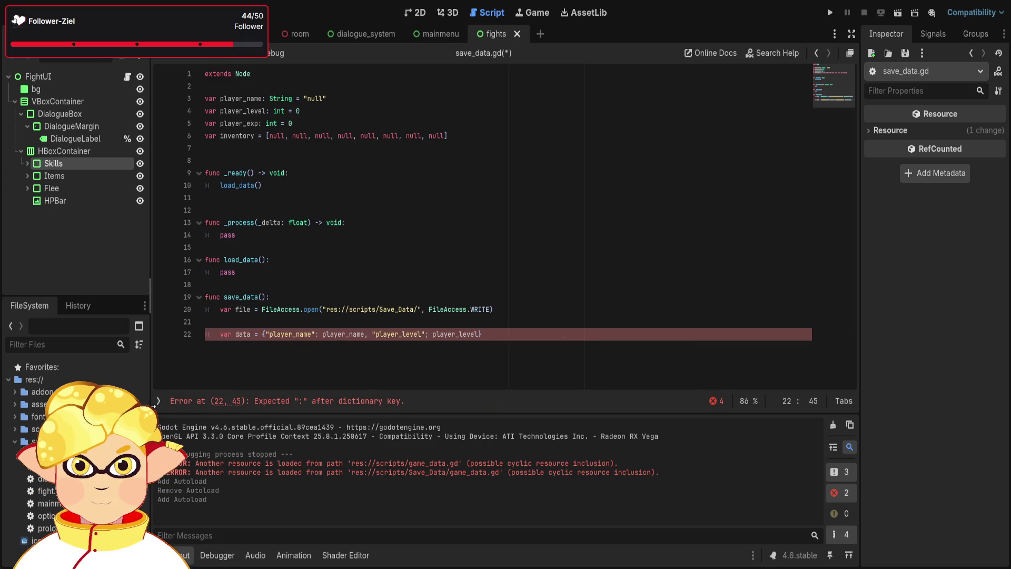
pyautogui.click(158, 401)
pyautogui.click(721, 402)
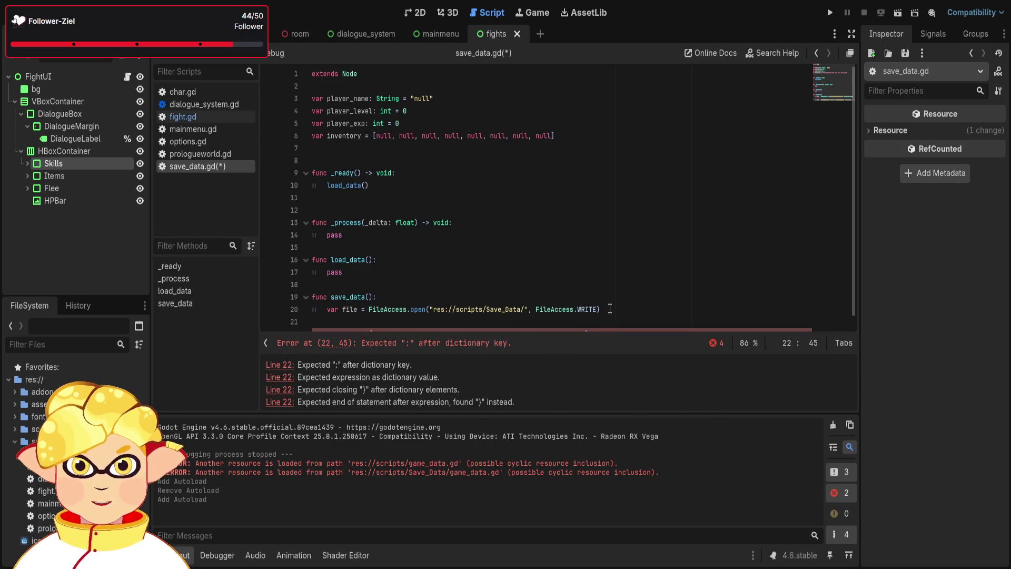
pyautogui.click(610, 329)
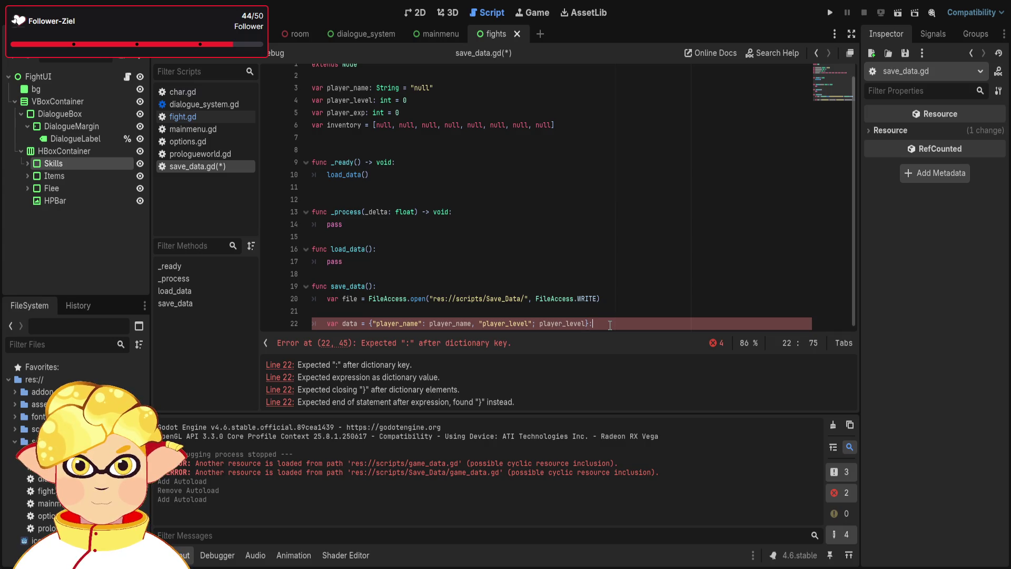
# - Change the semicolon after "player_level" to a colon
pyautogui.click(362, 323)
pyautogui.write(':')
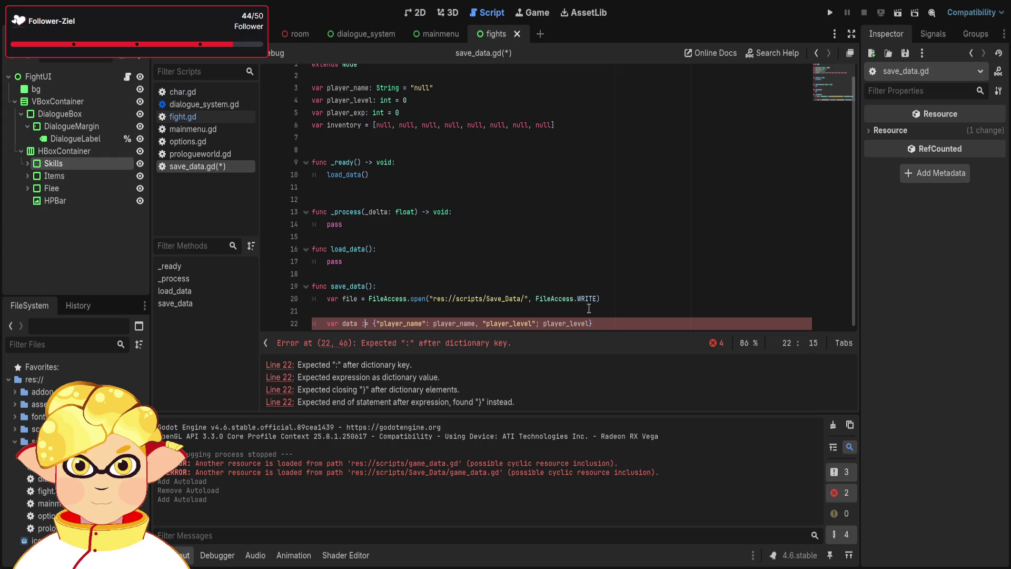
pyautogui.press('BackSpace')
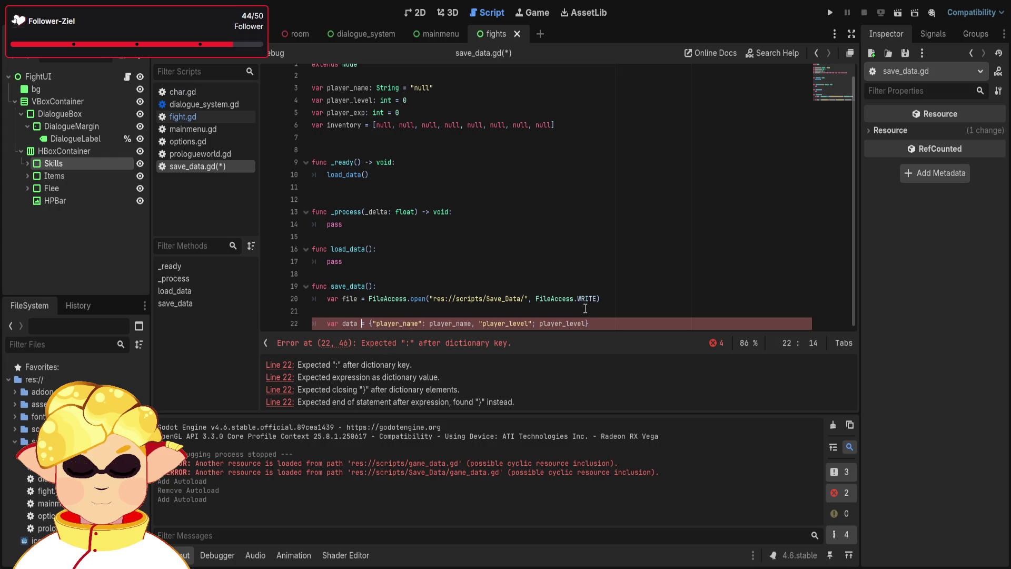
pyautogui.press('Left')
pyautogui.press('Left')
pyautogui.press('Left')
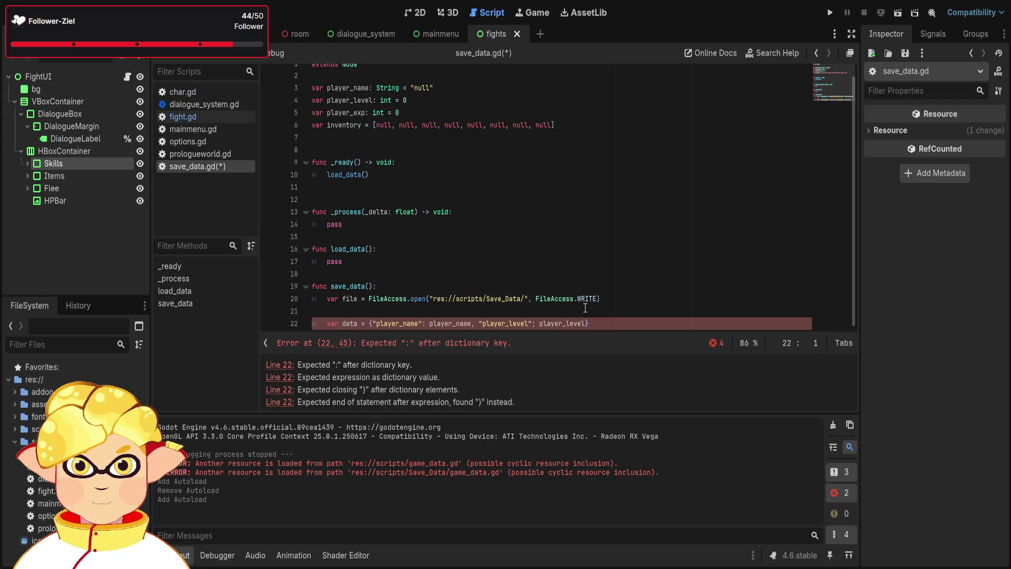
pyautogui.press('Right')
pyautogui.press('Right')
pyautogui.press('Right')
pyautogui.press('Right')
pyautogui.press('Right')
pyautogui.press('Right')
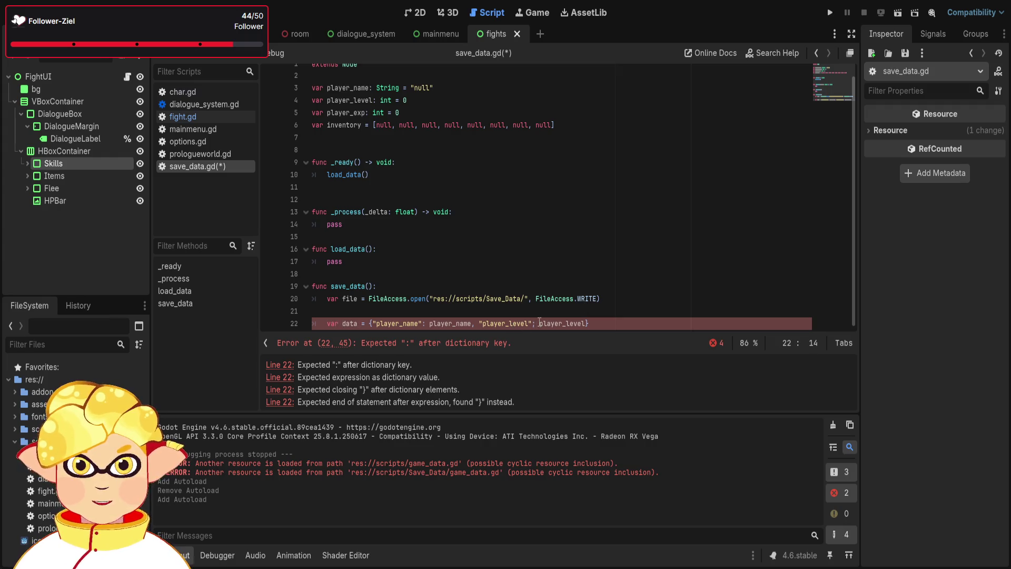
pyautogui.click(537, 323)
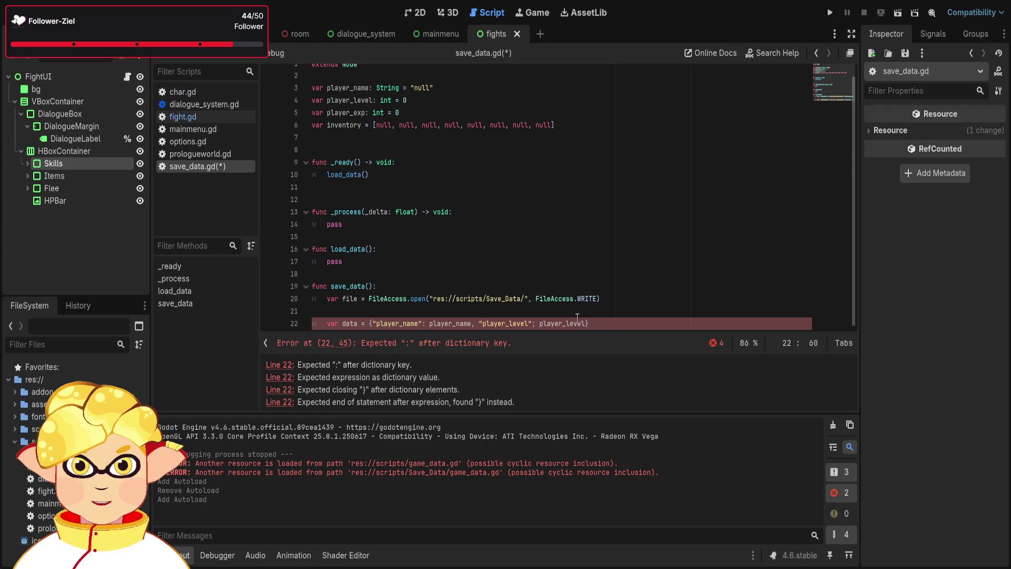
pyautogui.press('BackSpace')
pyautogui.write(':')
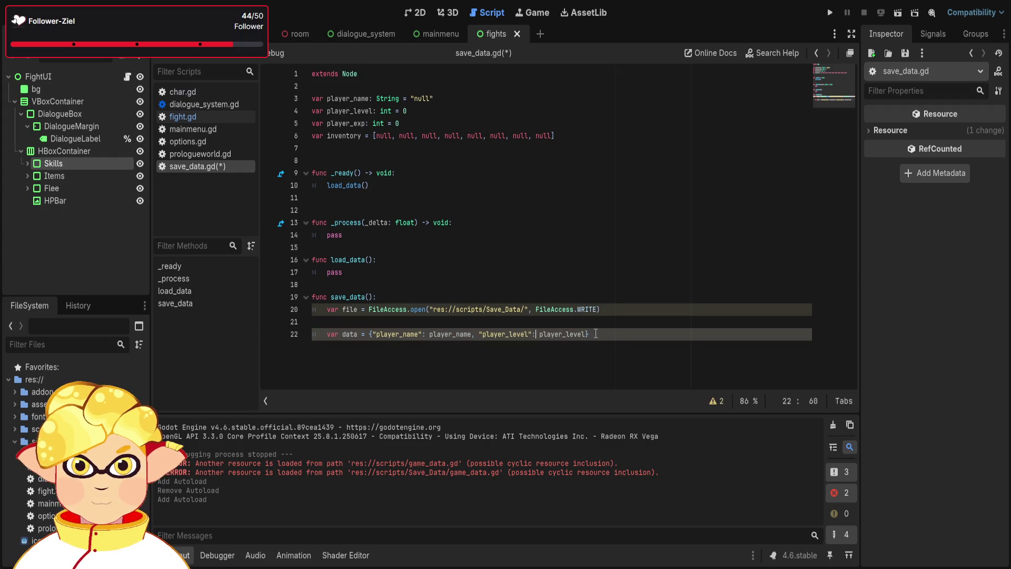
pyautogui.click(596, 333)
# - Check the remaining unused-variable warnings, then close the warnings list
pyautogui.click(710, 400)
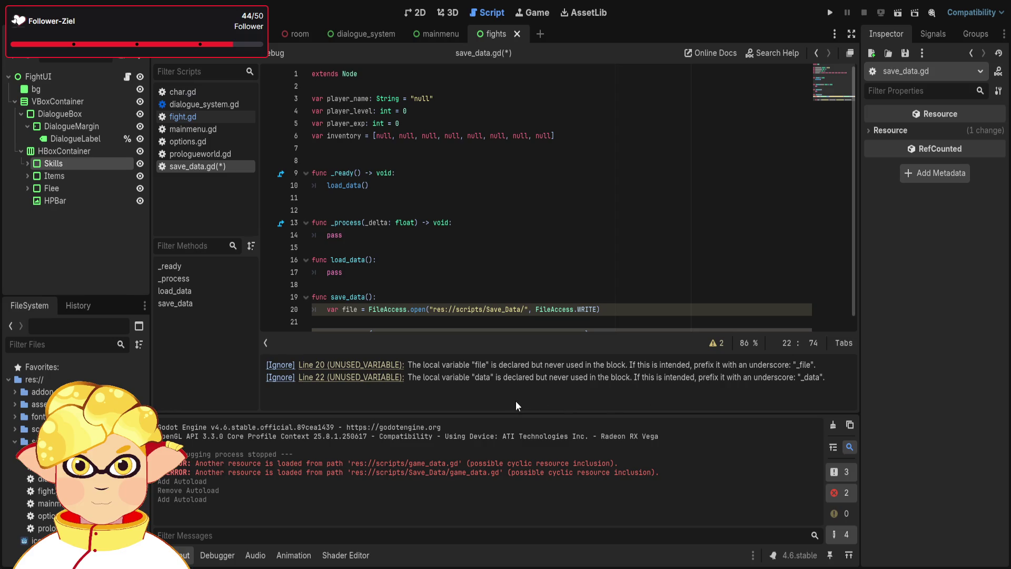
pyautogui.scroll(-1, 576, 285)
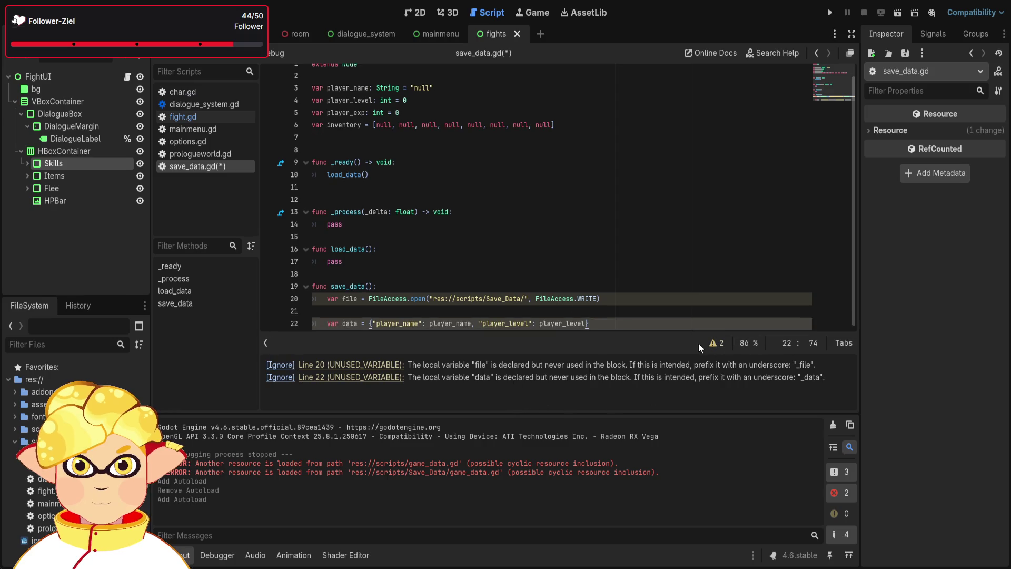
pyautogui.click(717, 343)
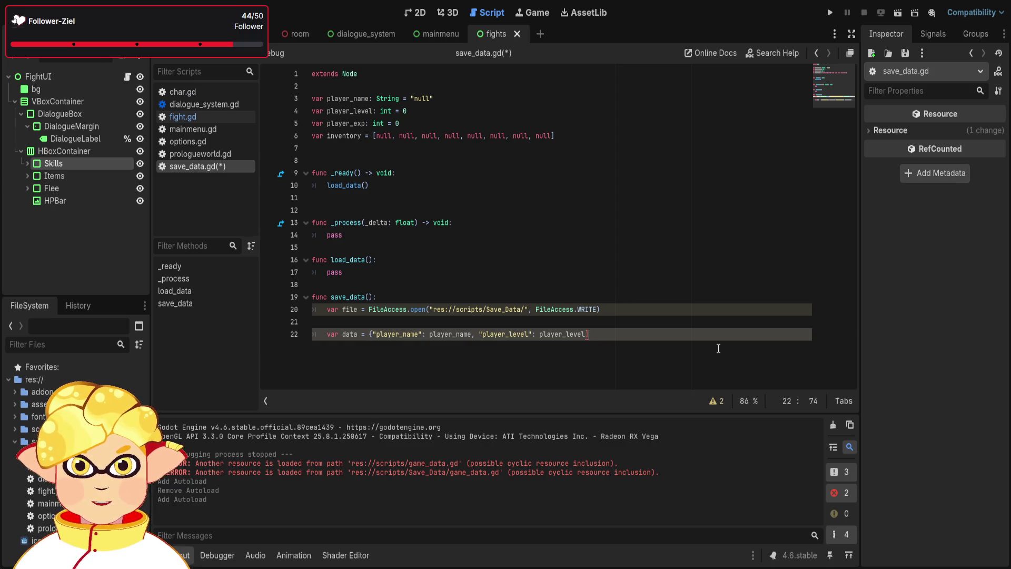
# - Redo the curly braces on line 22, adding a trailing comma after the player_level entry
pyautogui.hotkey('ctrl', 'z')
pyautogui.hotkey('ctrl', 'z')
pyautogui.hotkey('ctrl', 'z')
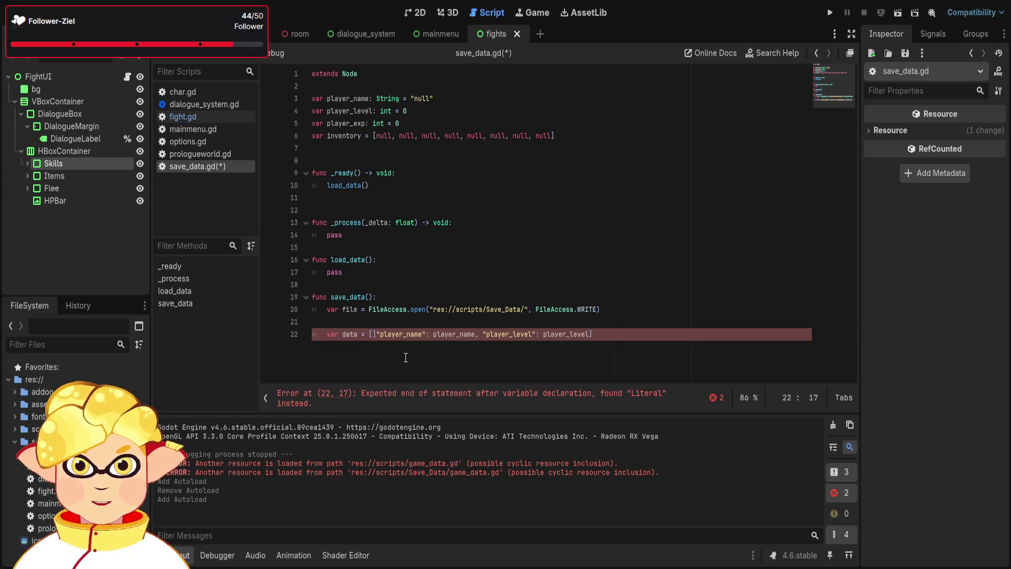
pyautogui.press('BackSpace')
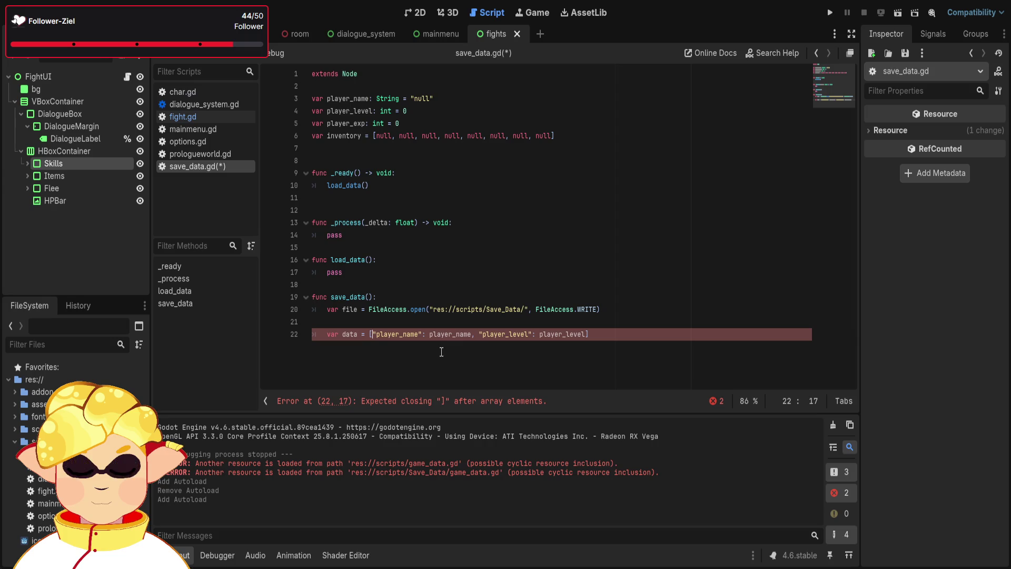
pyautogui.press('End')
pyautogui.hotkey('ctrl', 'z')
pyautogui.hotkey('ctrl', 'z')
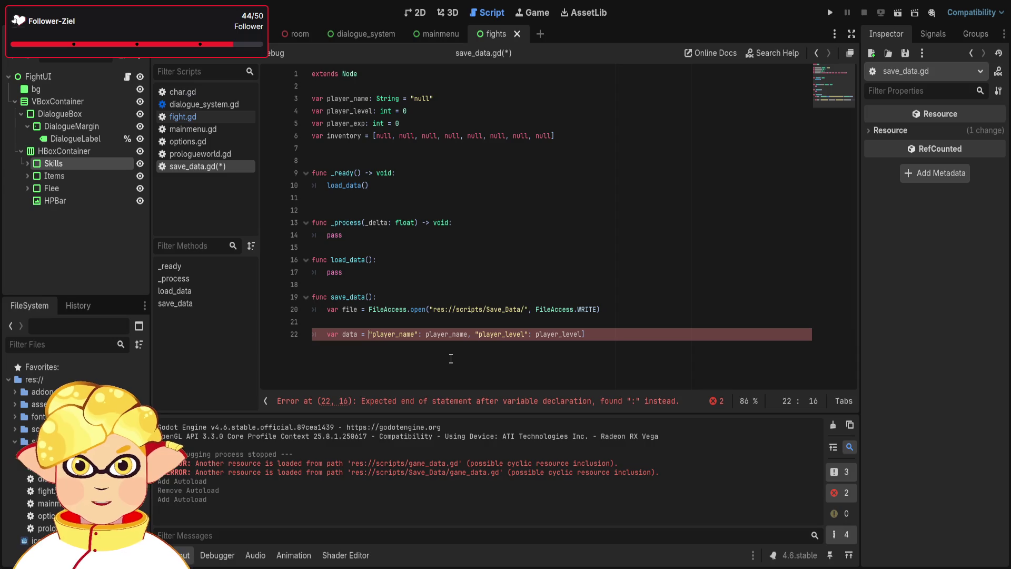
pyautogui.write('{')
pyautogui.press('End')
pyautogui.press('BackSpace')
pyautogui.write('}')
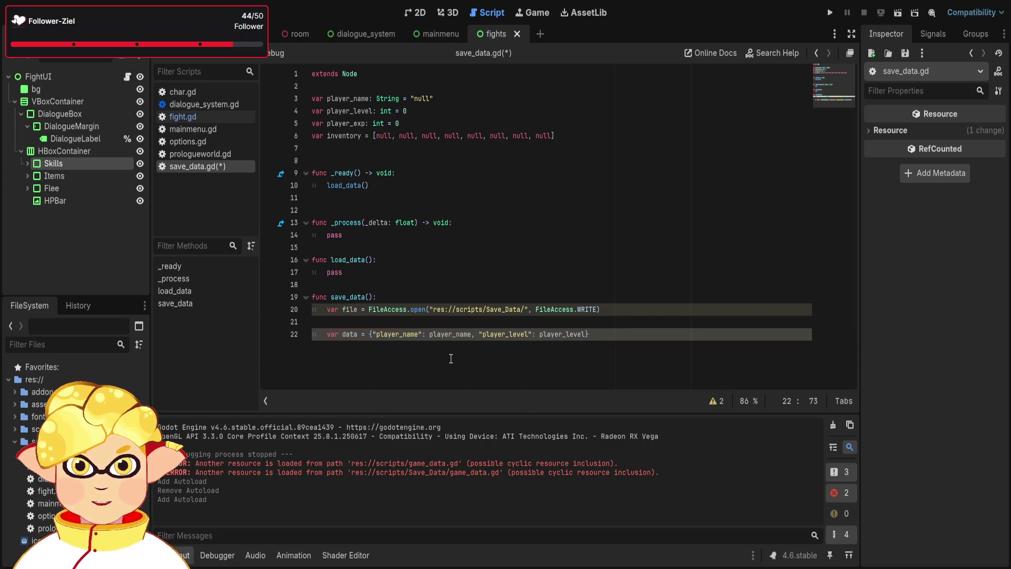
pyautogui.write(',')
pyautogui.moveTo(367, 123); pyautogui.dragTo(329, 125)
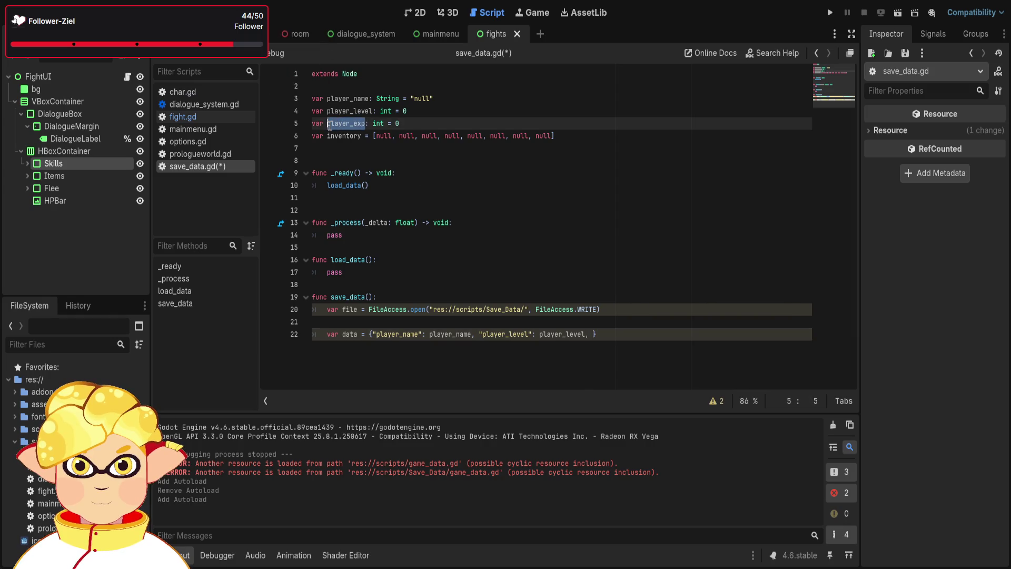
# - Append "player_exp": player_exp and "inventory": inventory to the data dictionary, then add lines below
pyautogui.click(594, 334)
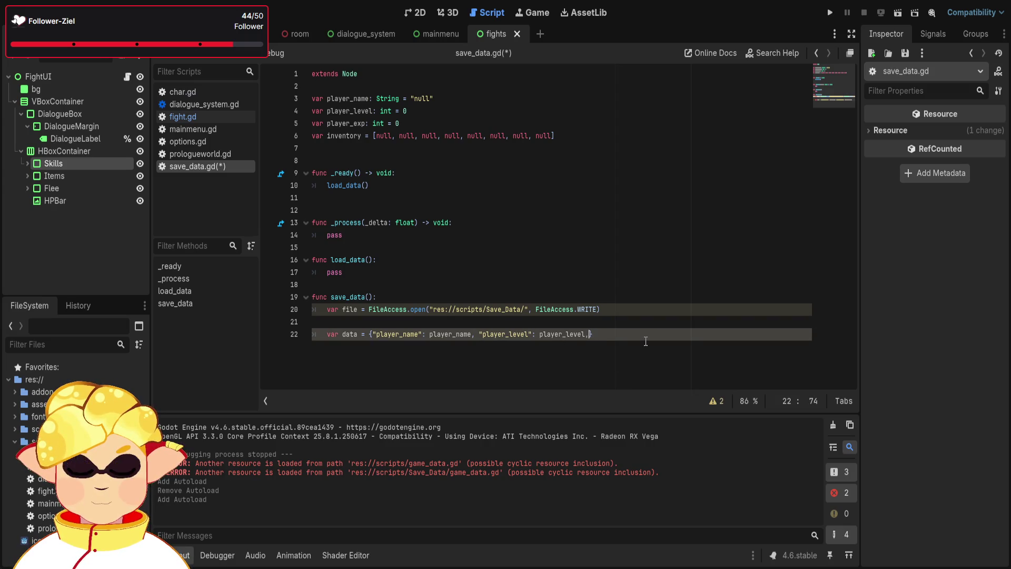
pyautogui.write('"player_exp')
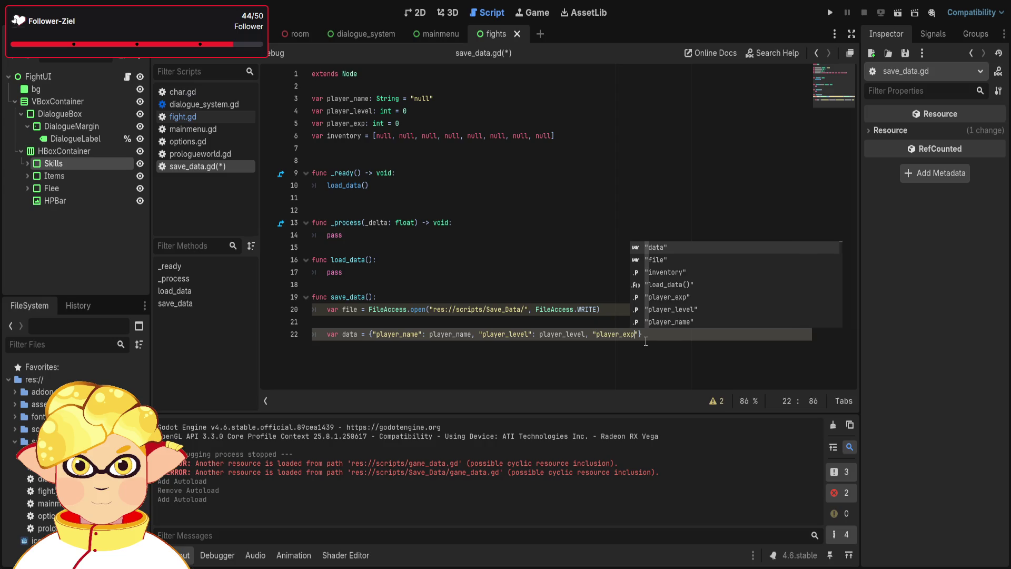
pyautogui.write('": ')
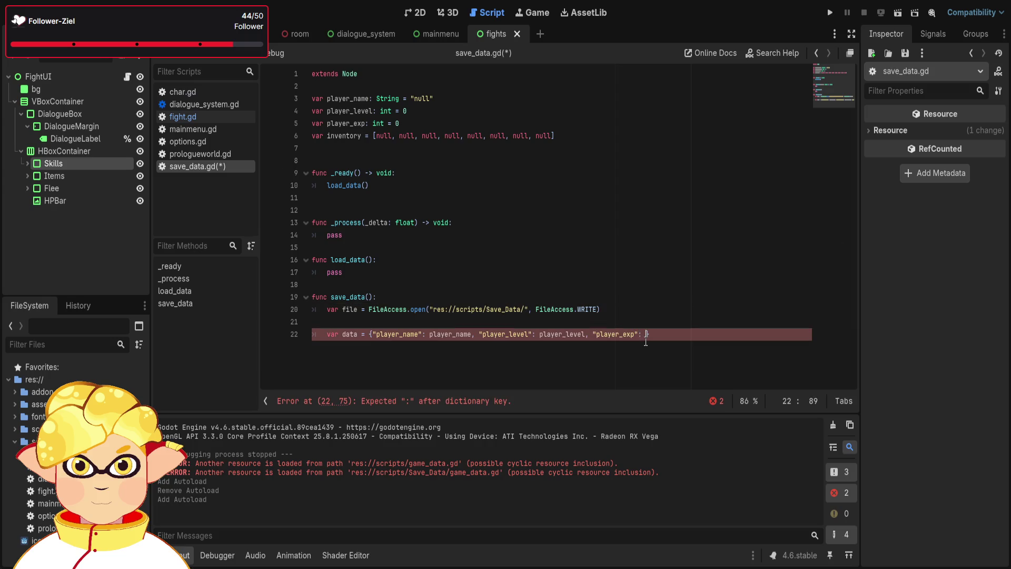
pyautogui.write('player_exp,')
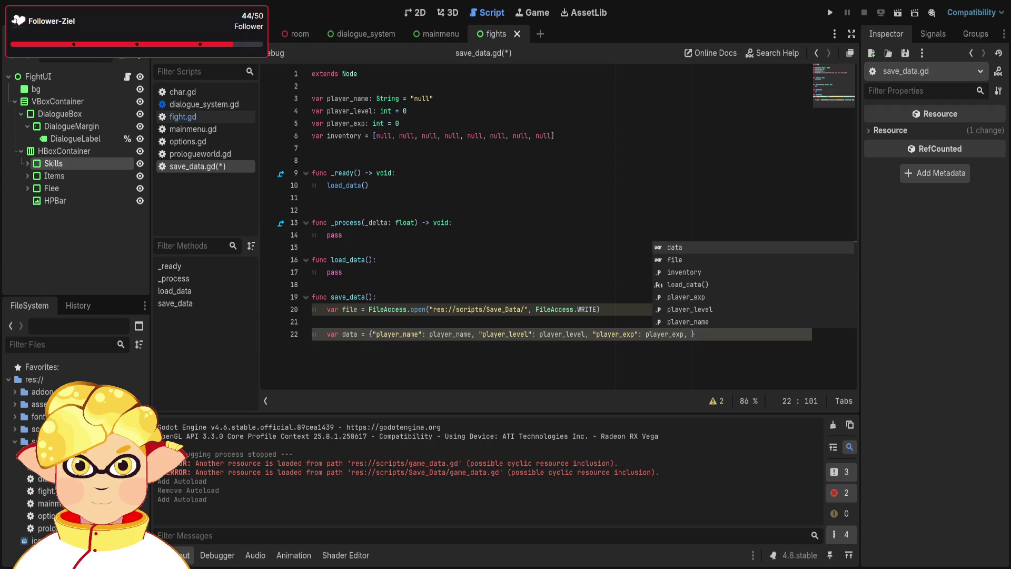
pyautogui.moveTo(327, 135); pyautogui.dragTo(360, 137)
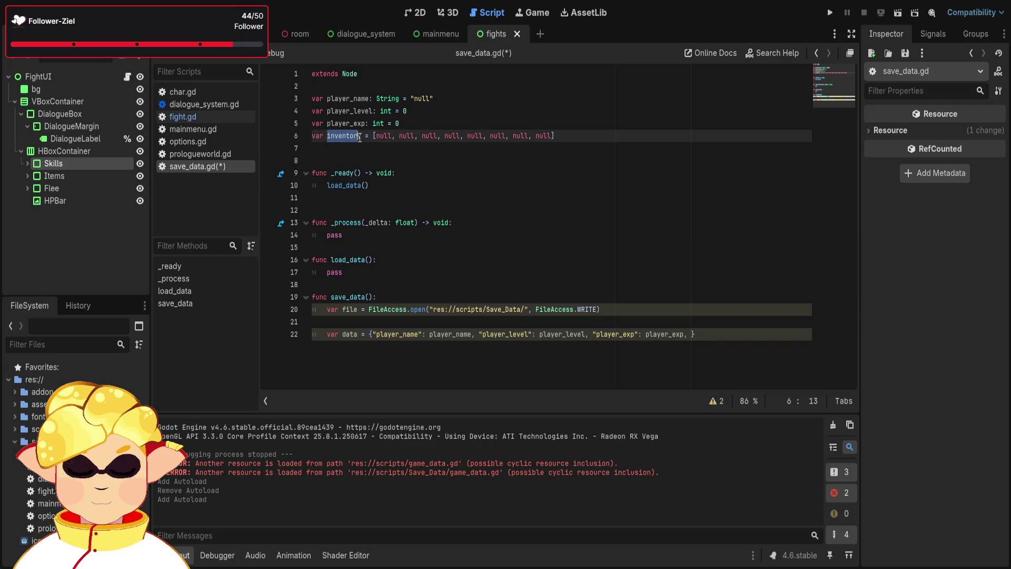
pyautogui.click(687, 333)
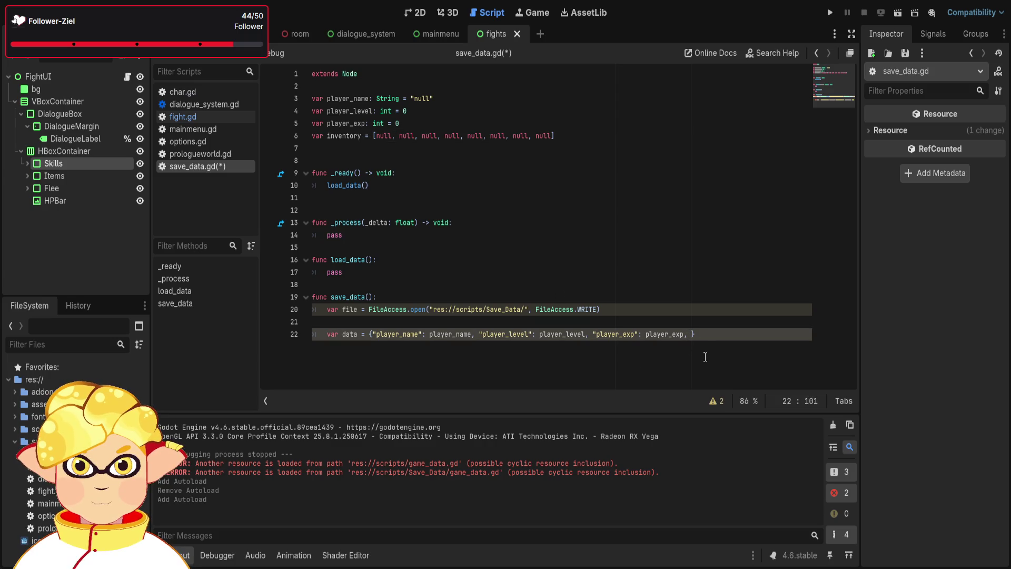
pyautogui.write('"inventory')
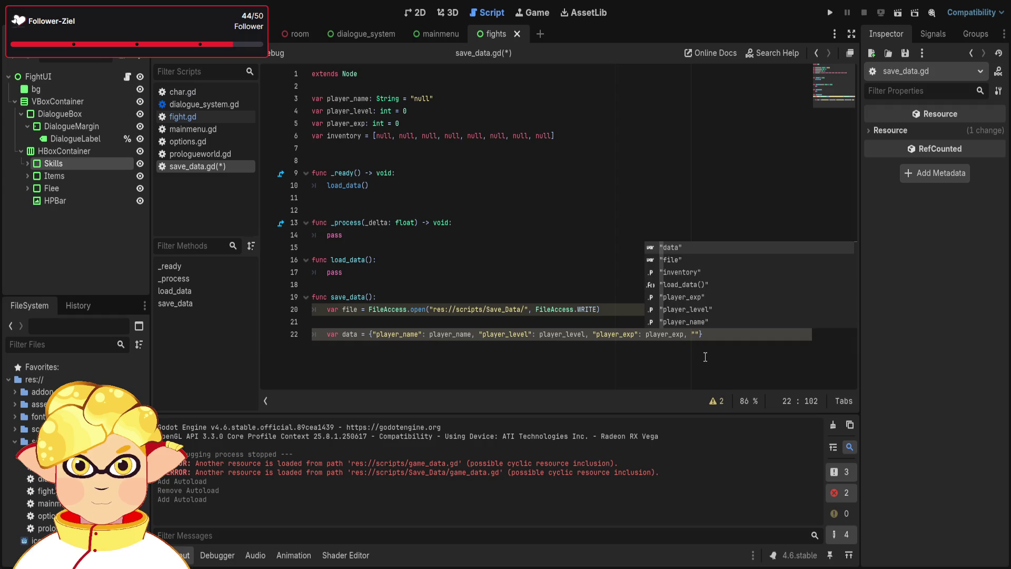
pyautogui.write('": ')
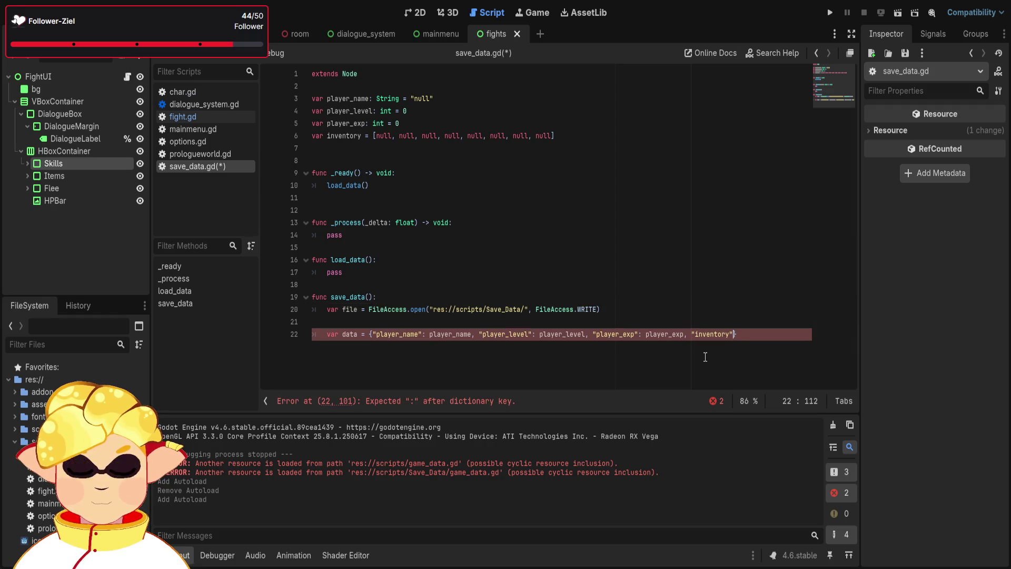
pyautogui.write('inventro')
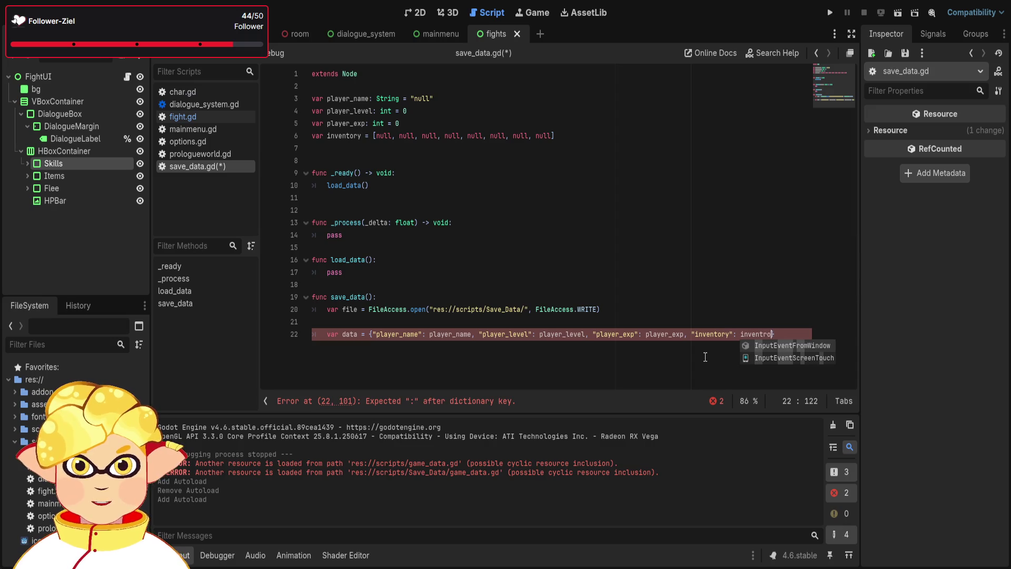
pyautogui.press('BackSpace')
pyautogui.press('BackSpace')
pyautogui.press('BackSpace')
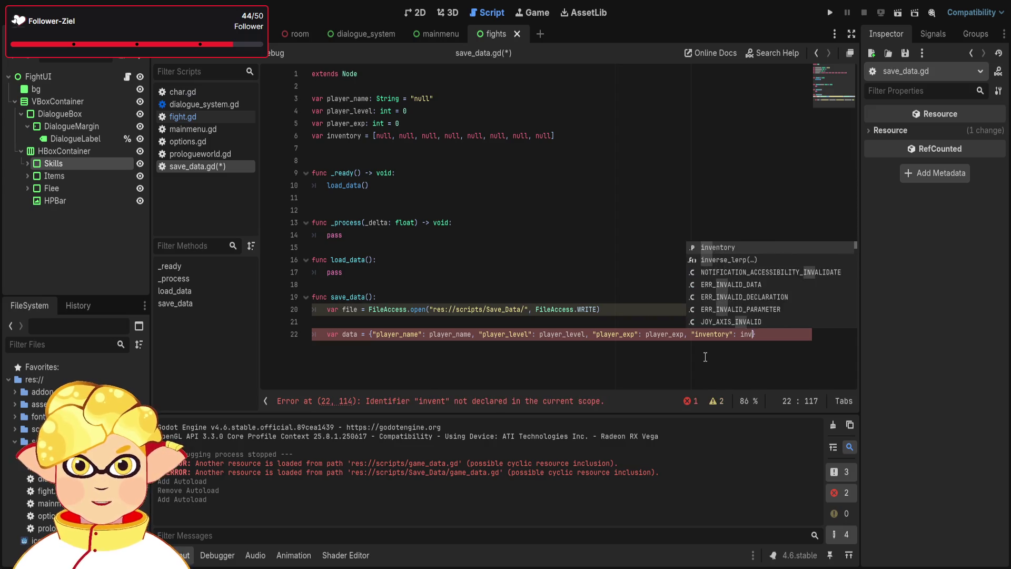
pyautogui.write('inventory')
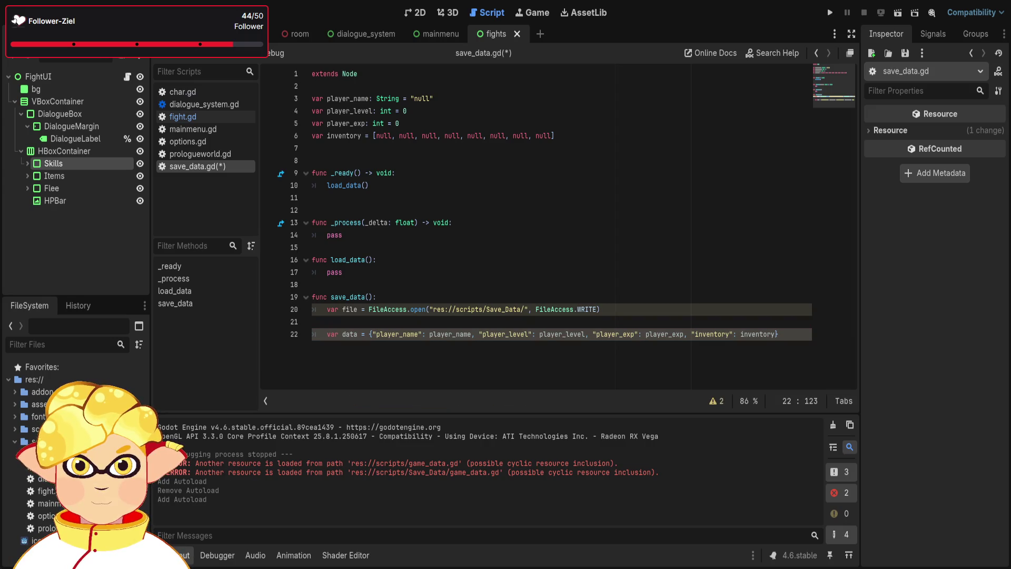
pyautogui.click(791, 333)
pyautogui.press('Return')
pyautogui.press('Return')
pyautogui.press('Up')
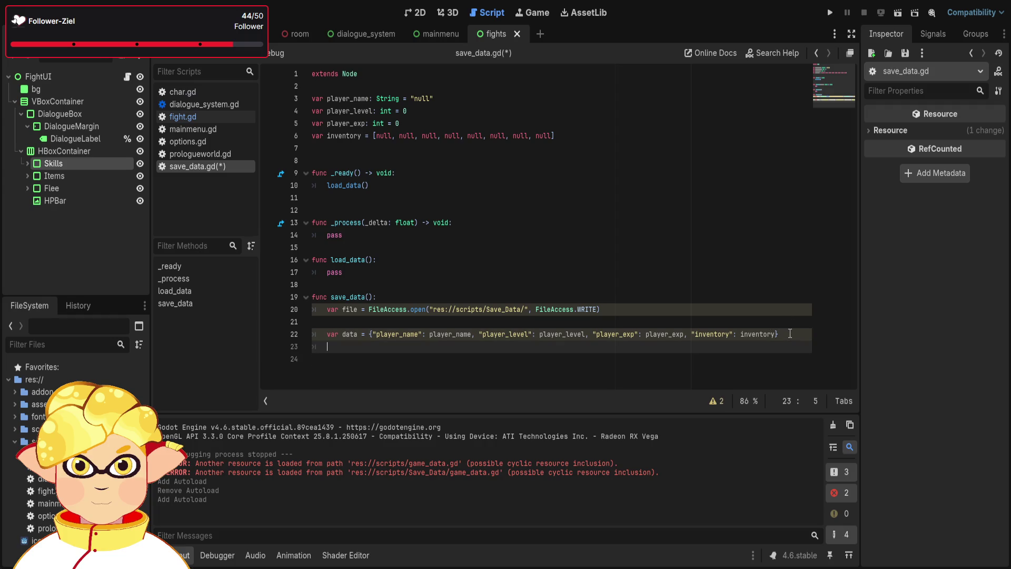
# - On line 24 declare var json_string = JSON.stringify(data), then start a new line
pyautogui.press('Down')
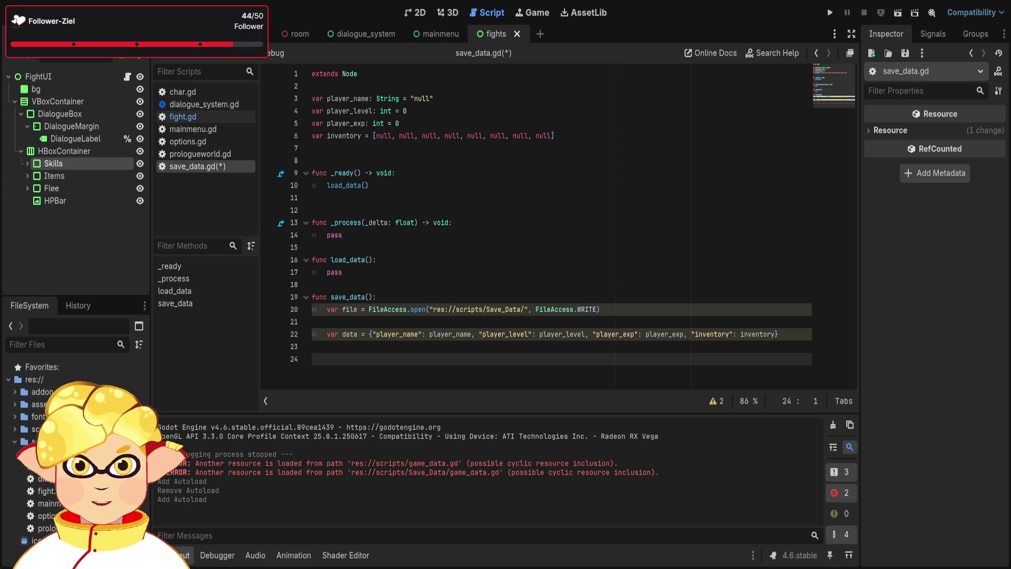
pyautogui.write('var')
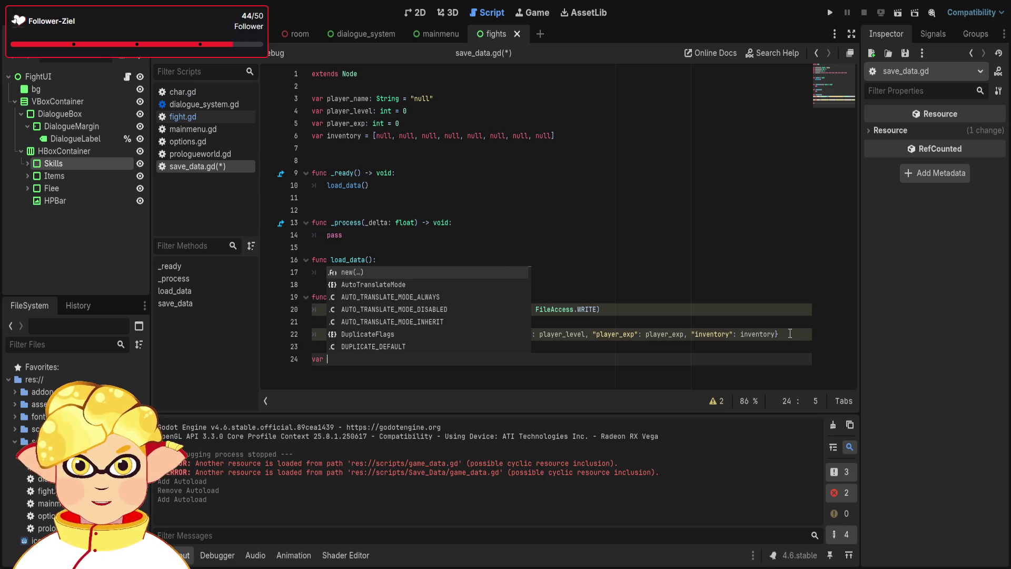
pyautogui.press('BackSpace')
pyautogui.press('BackSpace')
pyautogui.press('BackSpace')
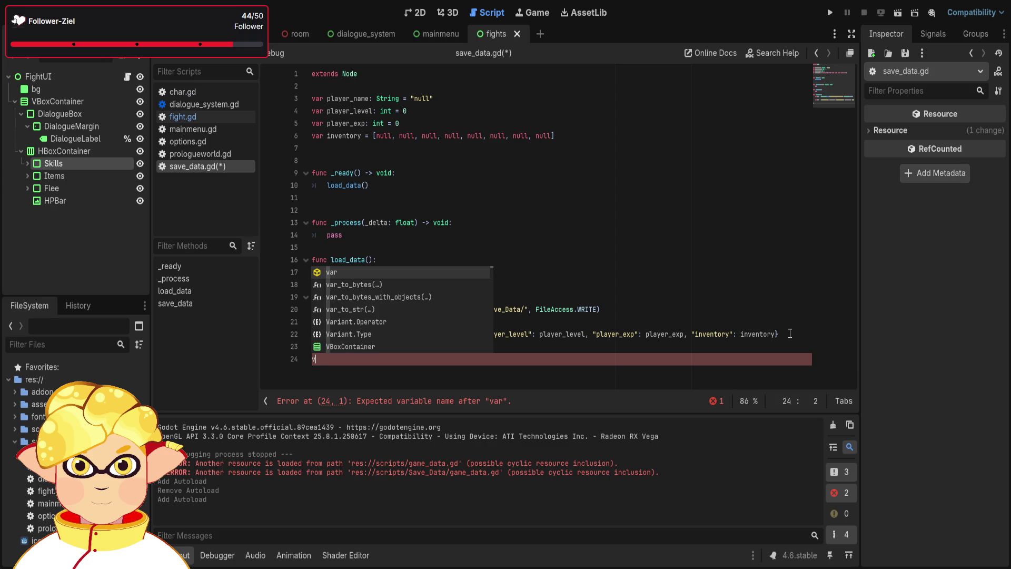
pyautogui.press('Tab')
pyautogui.write('var ')
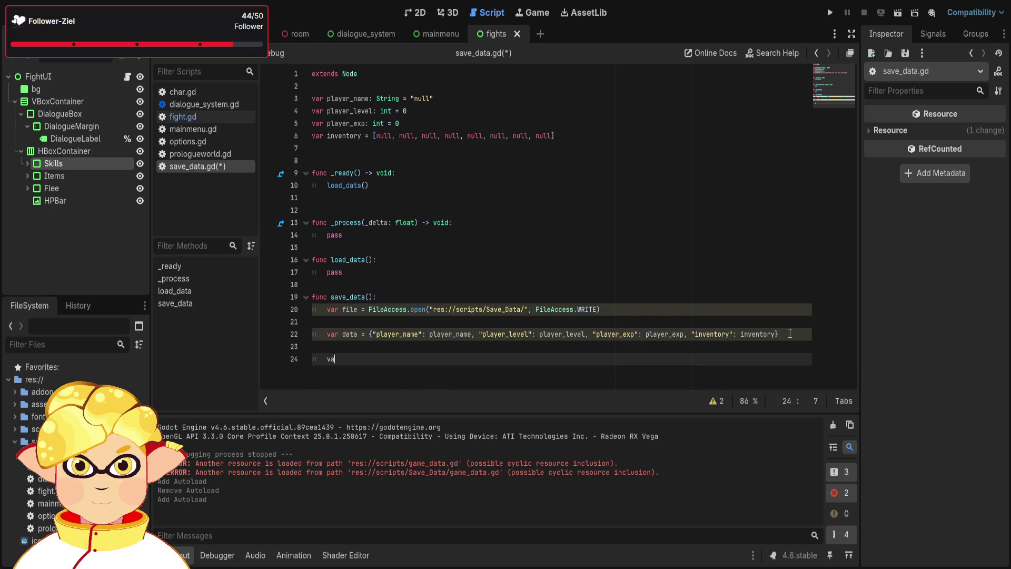
pyautogui.write('JSON')
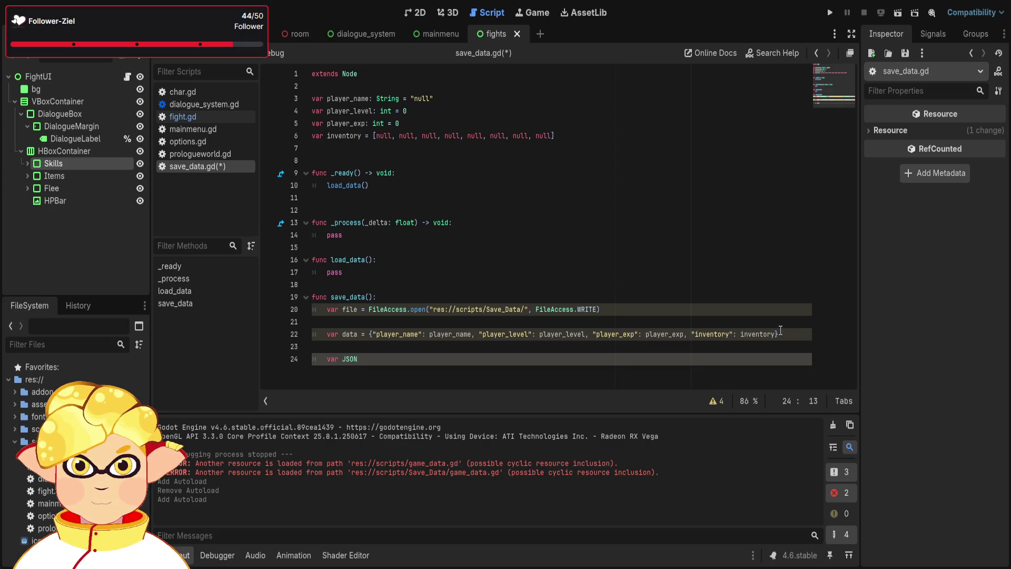
pyautogui.press('BackSpace')
pyautogui.write('json_')
pyautogui.write('y')
pyautogui.write('string')
pyautogui.write(' = ')
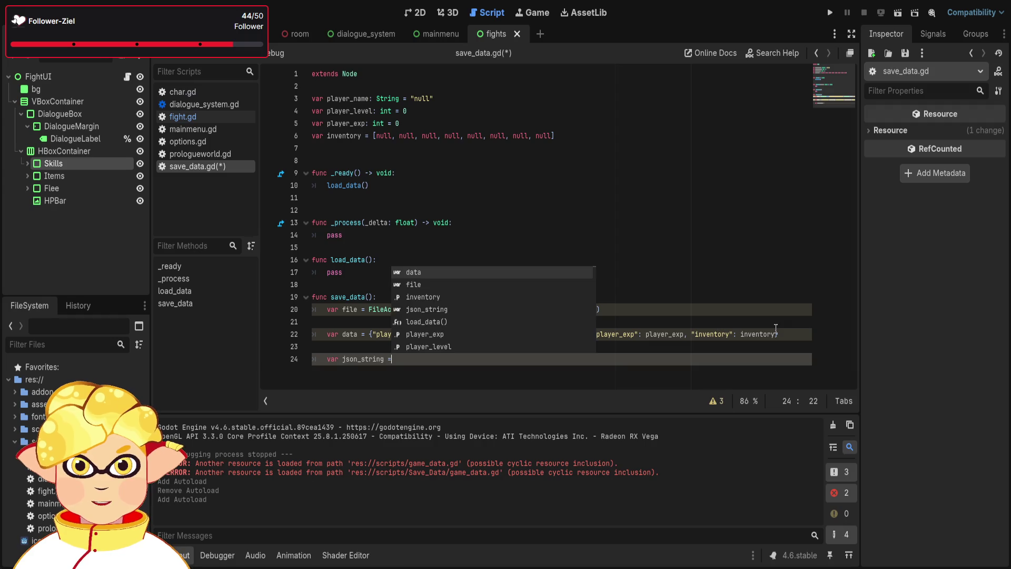
pyautogui.write('JSON')
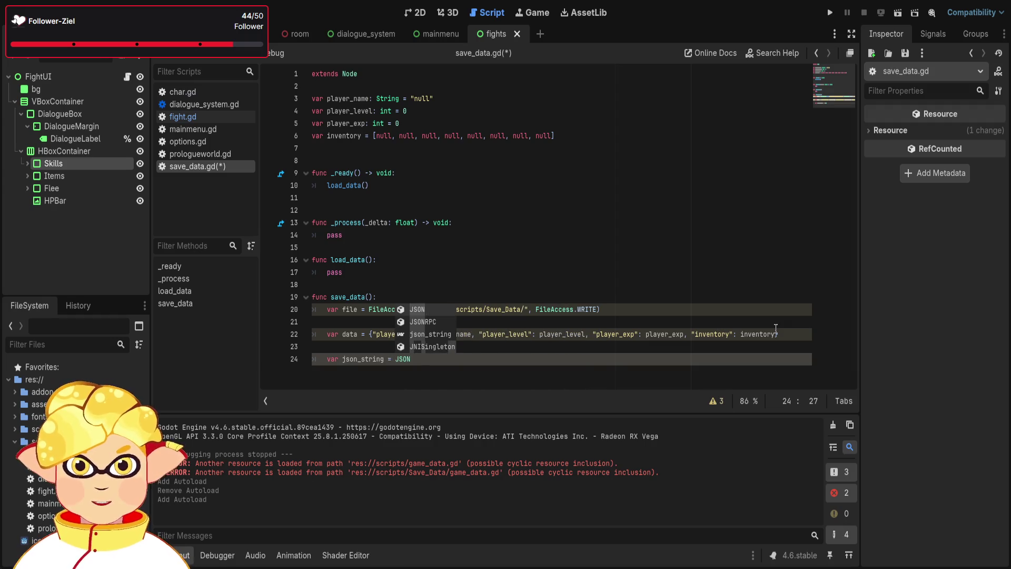
pyautogui.write('.')
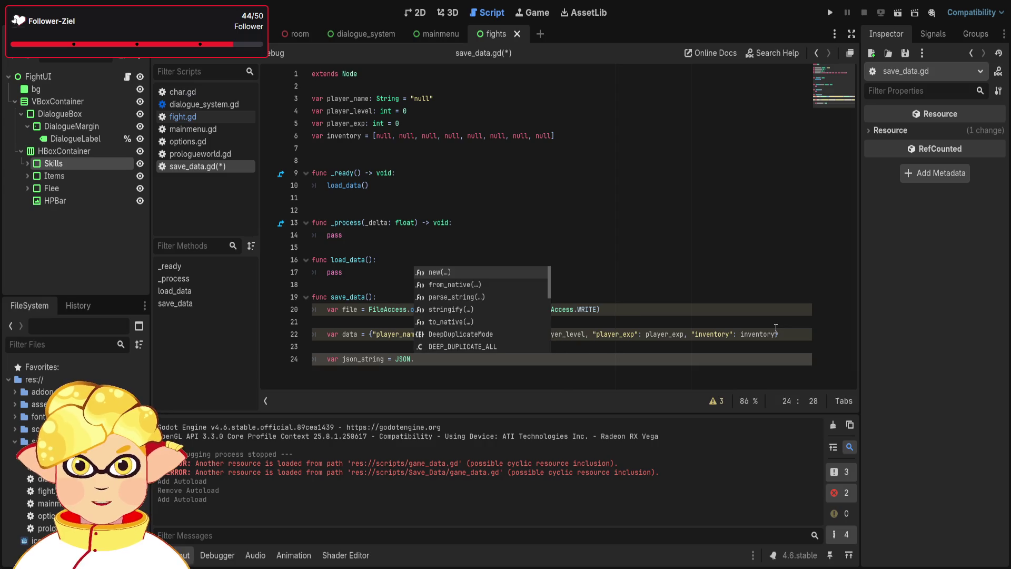
pyautogui.press('Down')
pyautogui.press('Down')
pyautogui.press('Down')
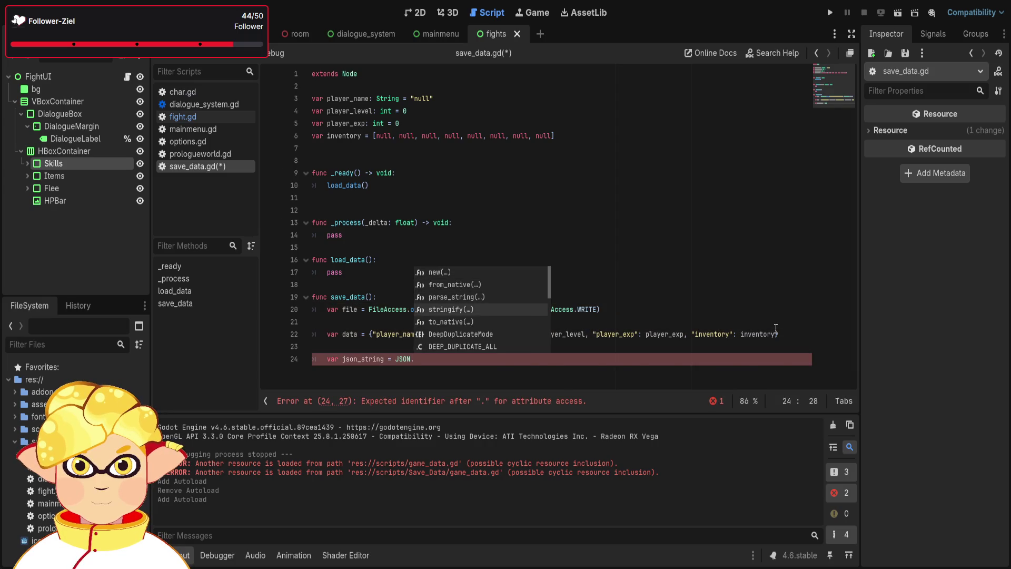
pyautogui.press('Return')
pyautogui.write('data')
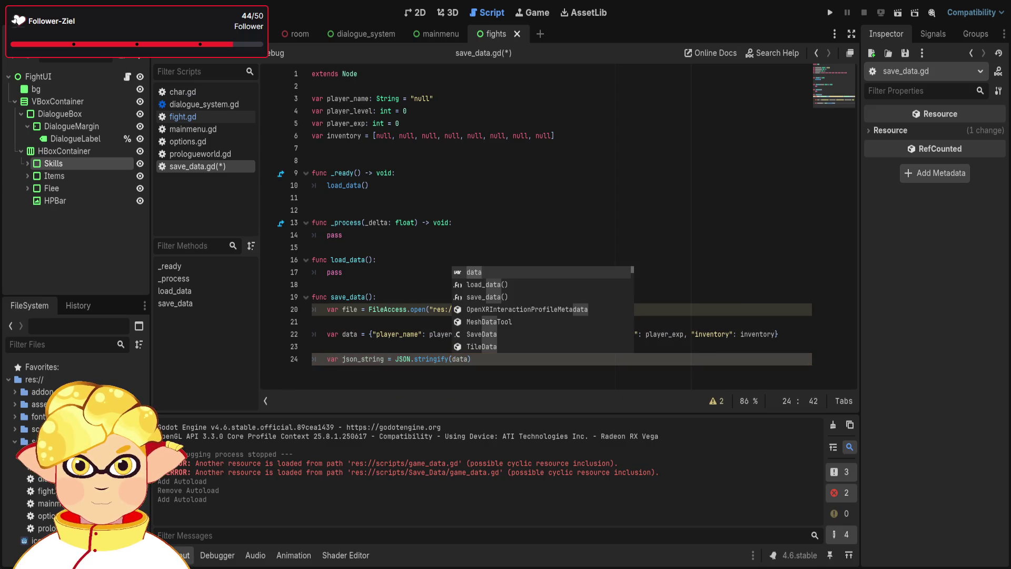
pyautogui.click(507, 366)
pyautogui.press('Return')
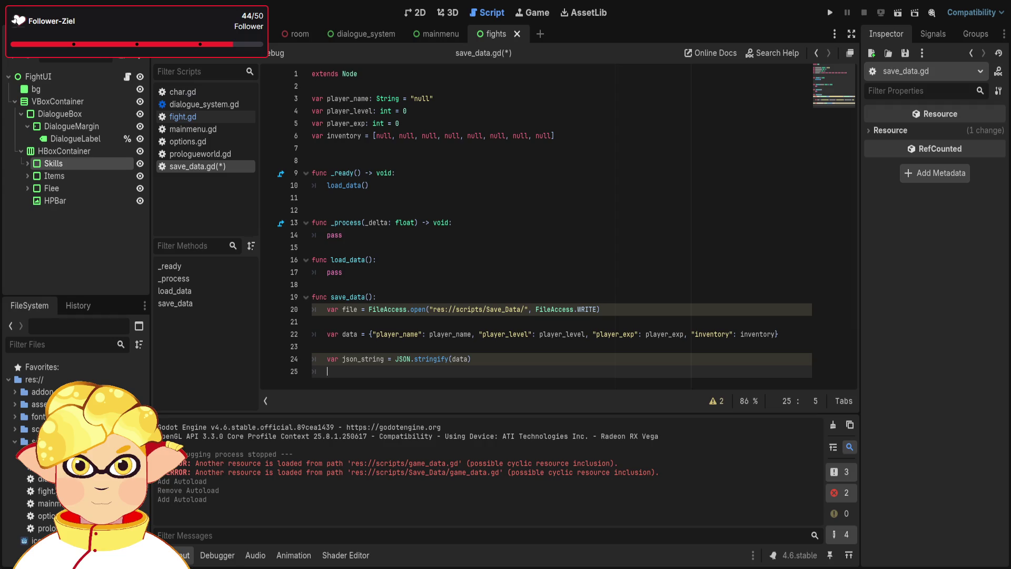
# - Write file.store_string(json_string) on line 25 and fold the save_data() body
pyautogui.write('ile.s')
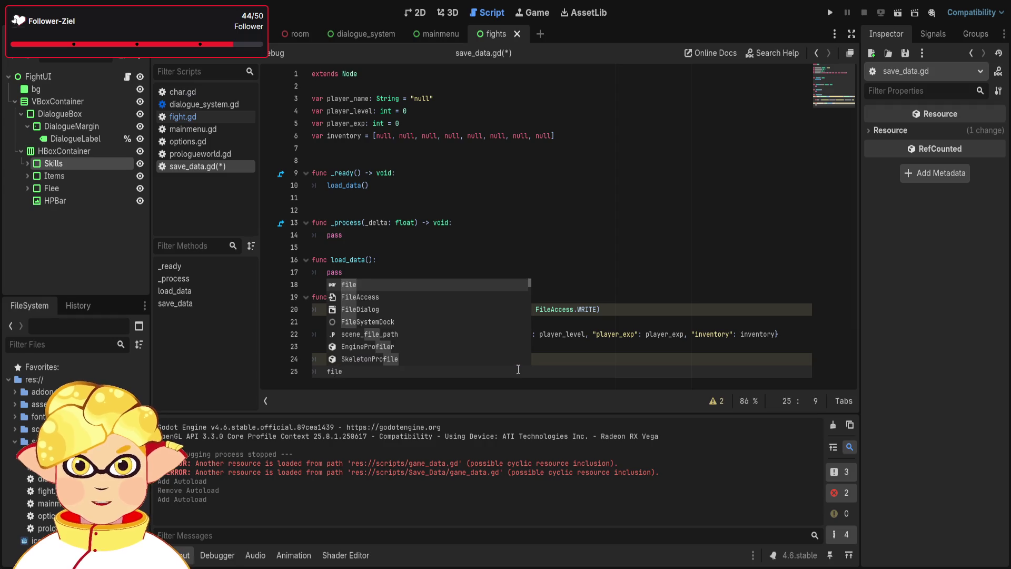
pyautogui.write('tore')
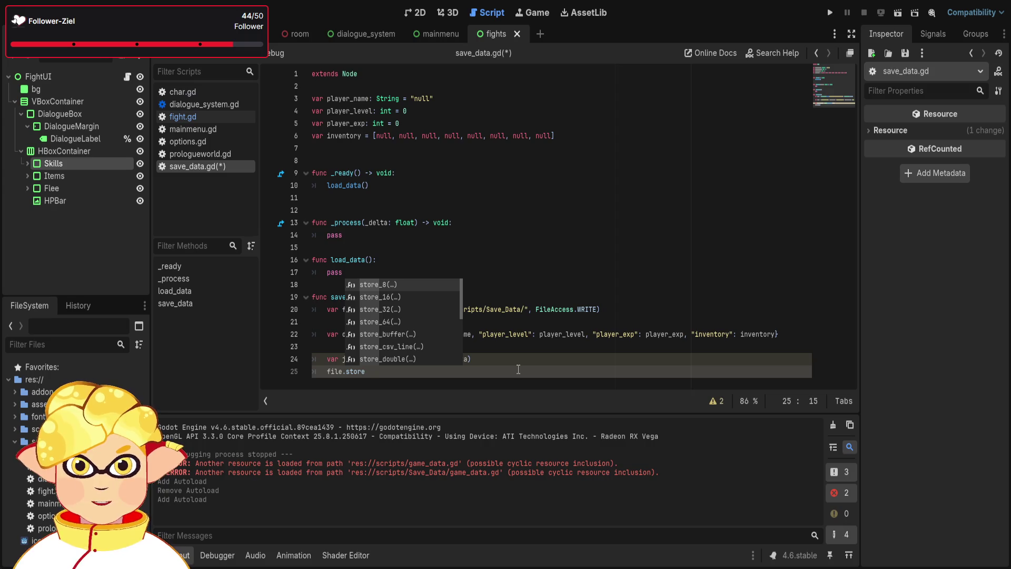
pyautogui.write('_s')
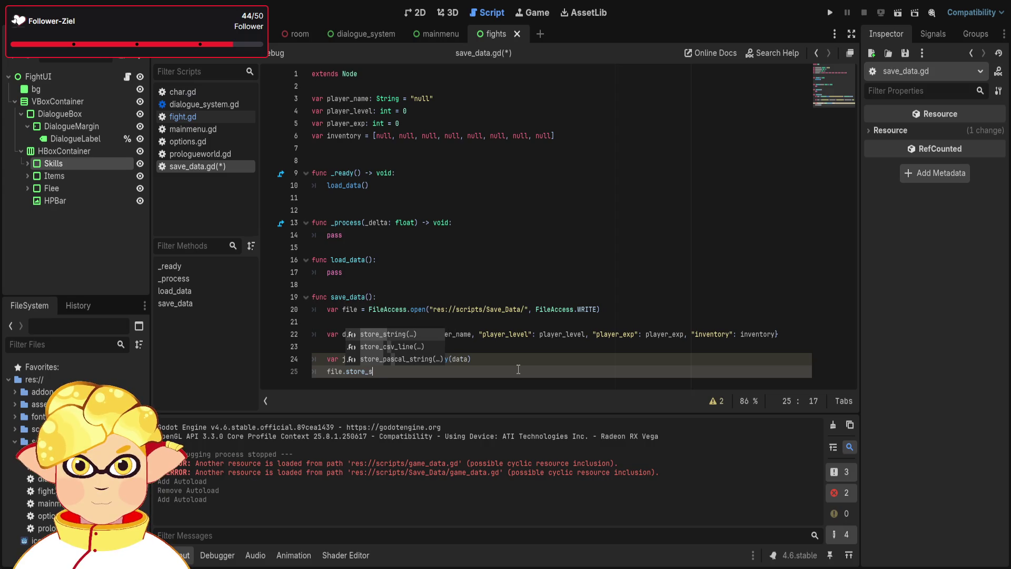
pyautogui.press('Return')
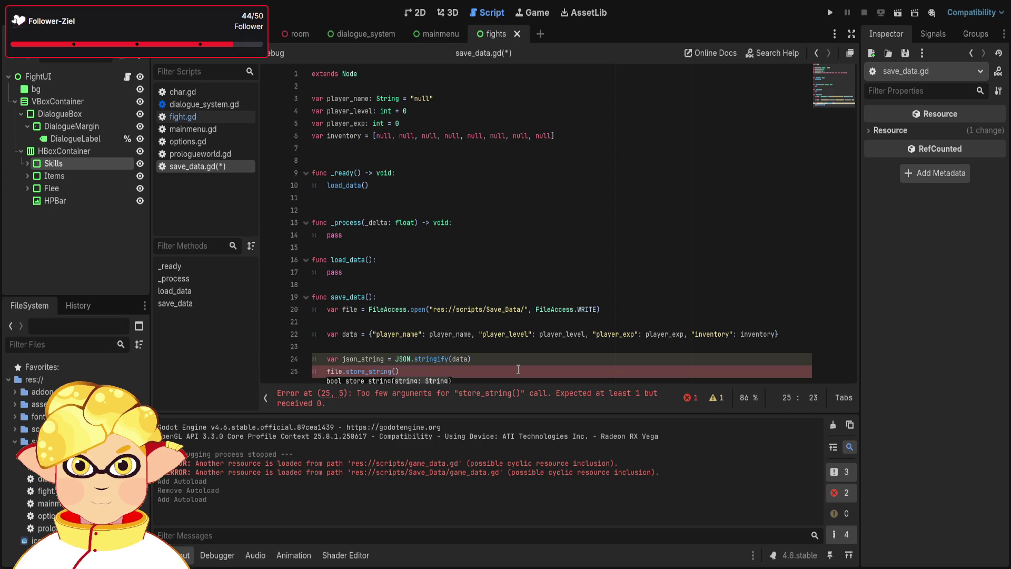
pyautogui.write('json')
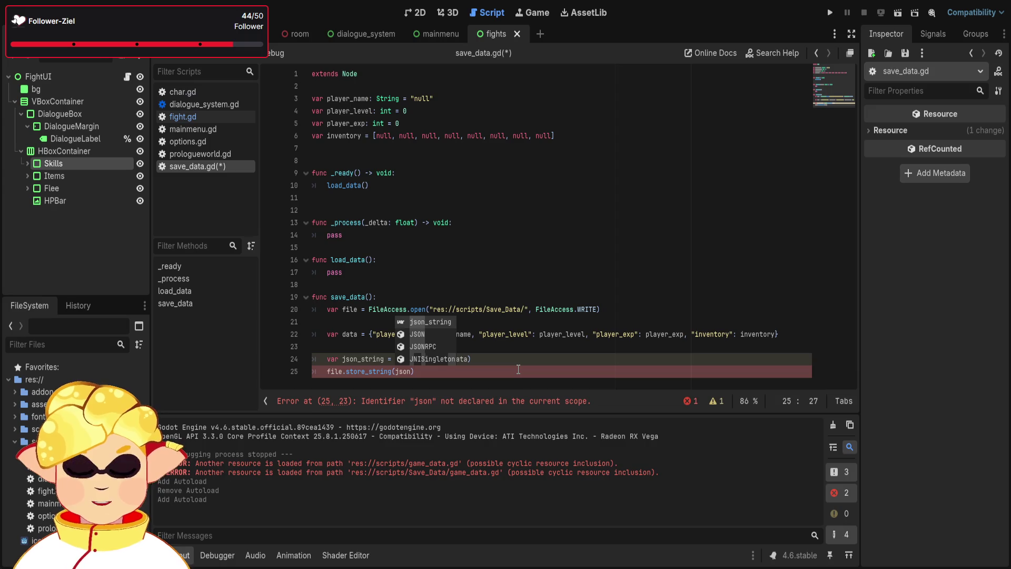
pyautogui.write('_string')
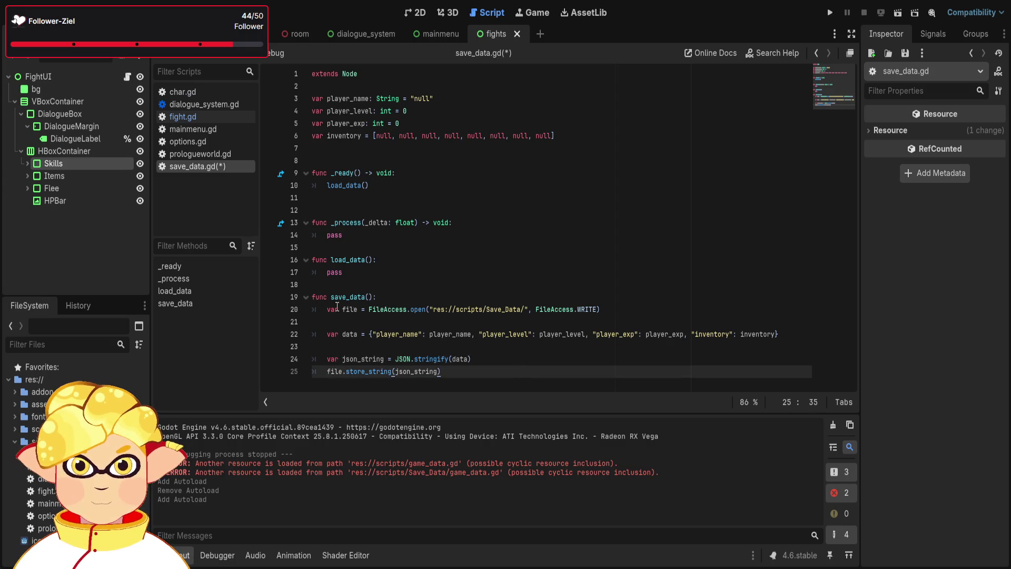
pyautogui.click(306, 297)
pyautogui.click(305, 297)
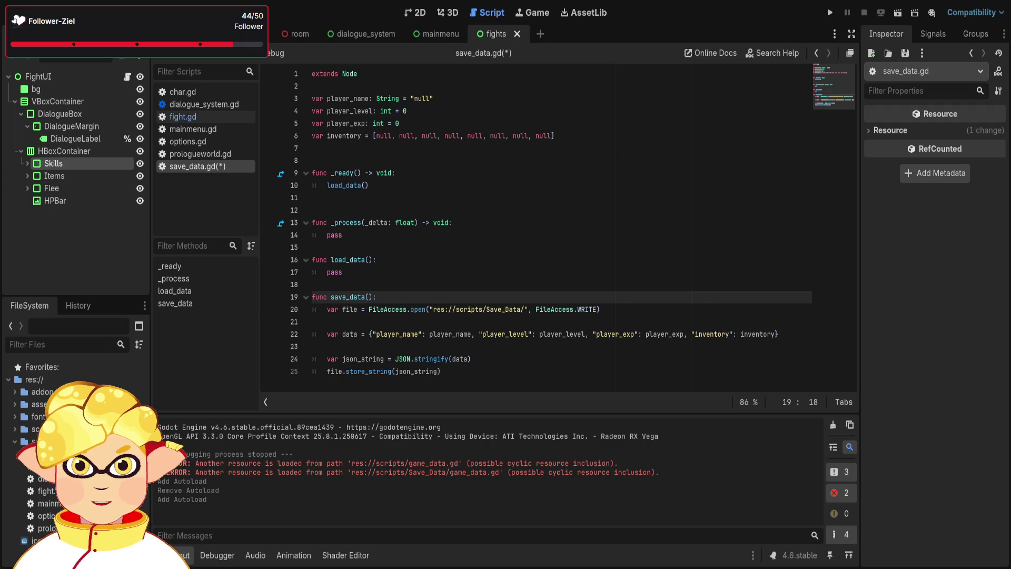
pyautogui.click(412, 160)
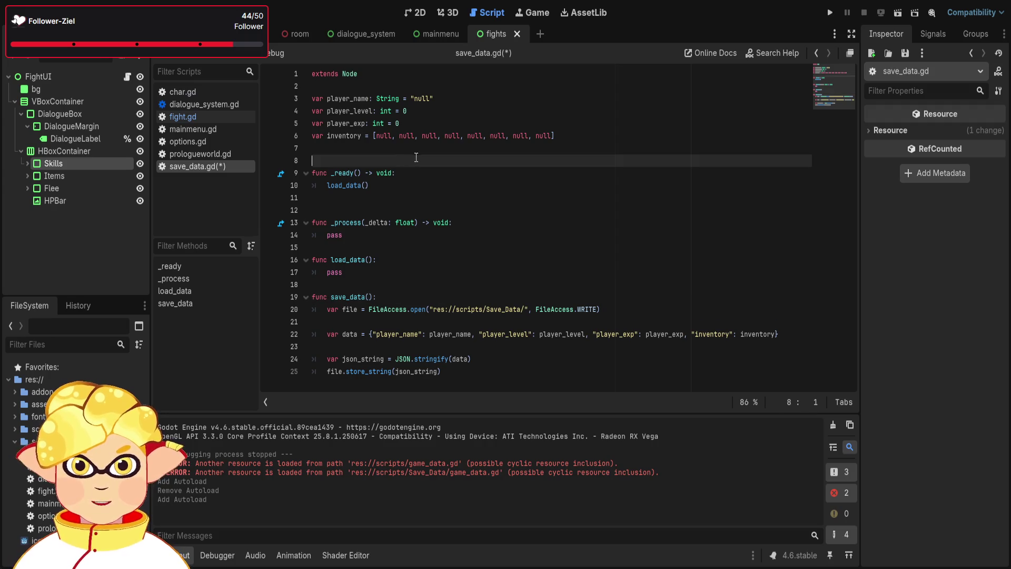
# - Declare var save_point: int = 0 on line 7
pyautogui.press('Up')
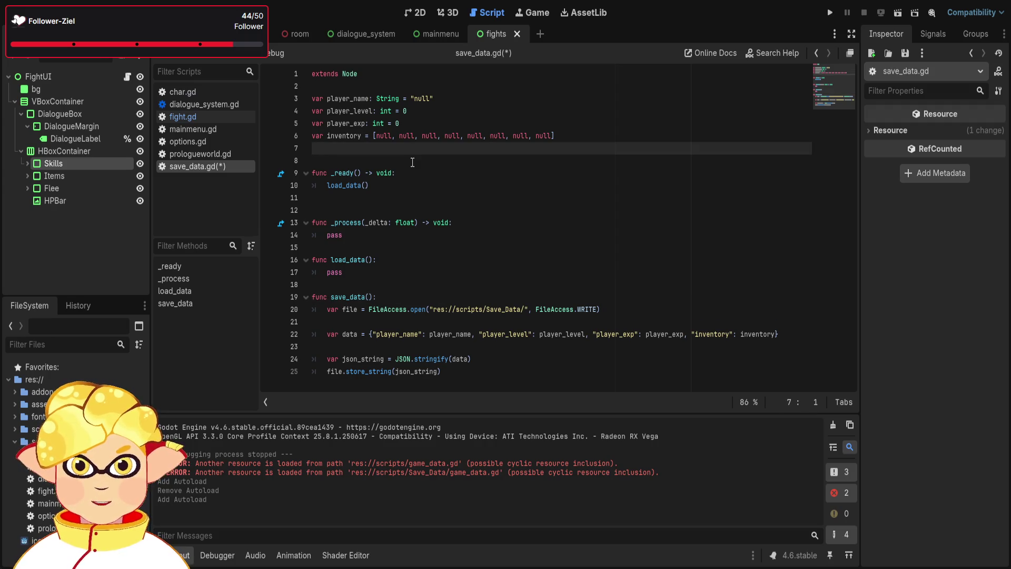
pyautogui.write('var ')
pyautogui.write('save_po')
pyautogui.write('int:')
pyautogui.write('int = 0')
# - Add a "save_point": save_point entry to the end of the data dictionary
pyautogui.moveTo(367, 148); pyautogui.dragTo(328, 149)
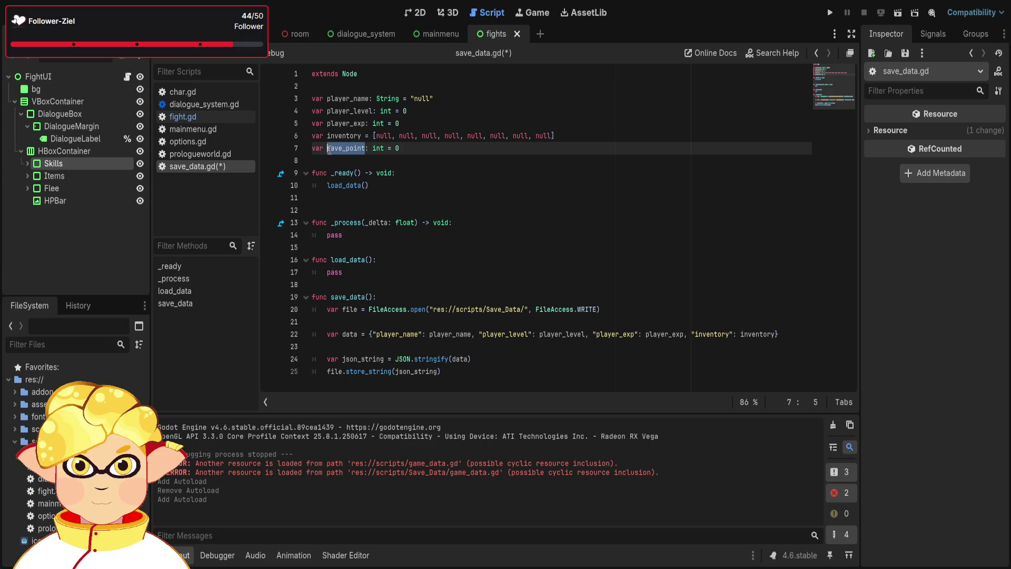
pyautogui.click(772, 334)
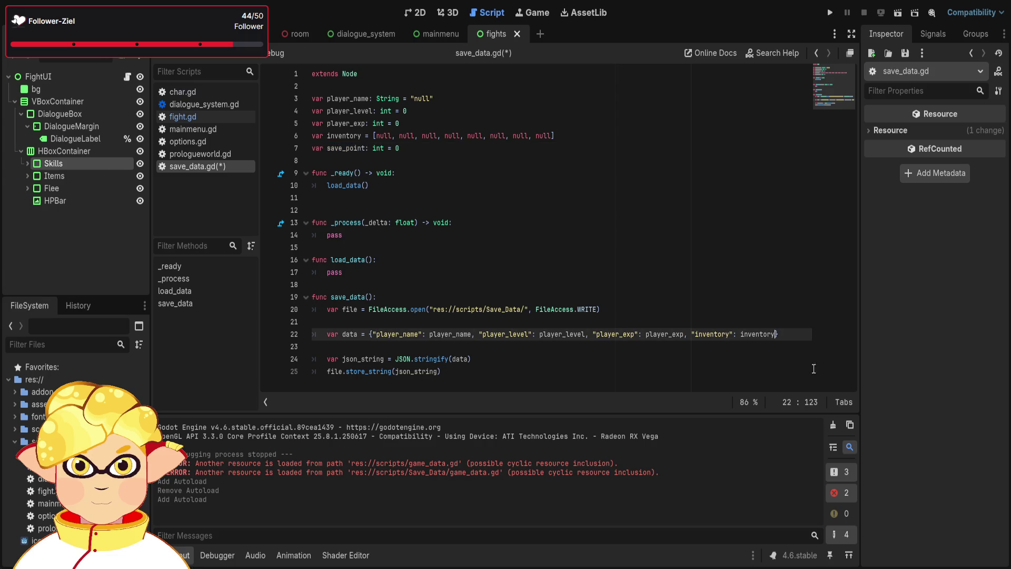
pyautogui.write(', "save_point"')
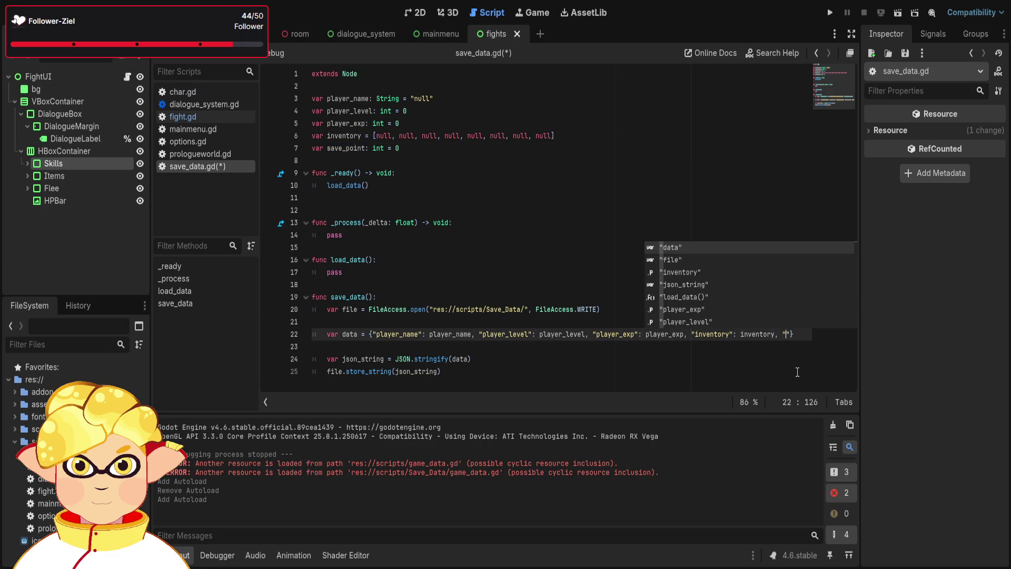
pyautogui.write(': save_point')
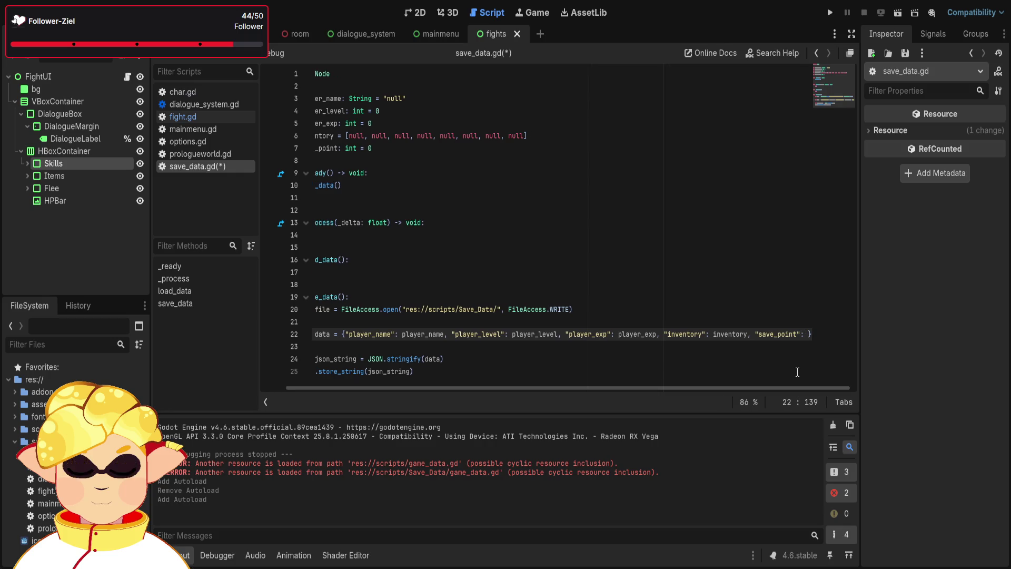
pyautogui.moveTo(757, 388); pyautogui.dragTo(619, 387)
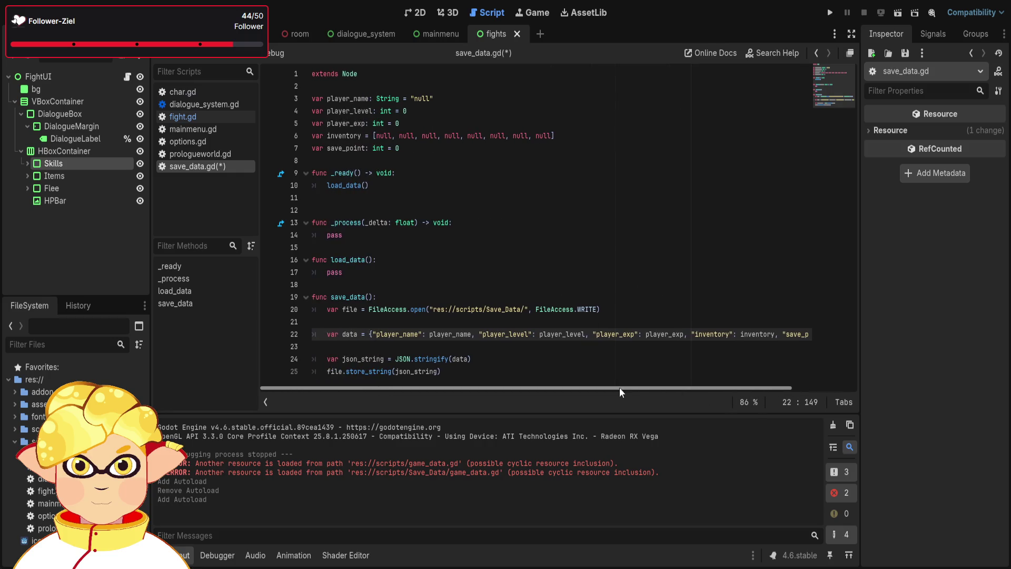
pyautogui.click(580, 362)
pyautogui.click(535, 374)
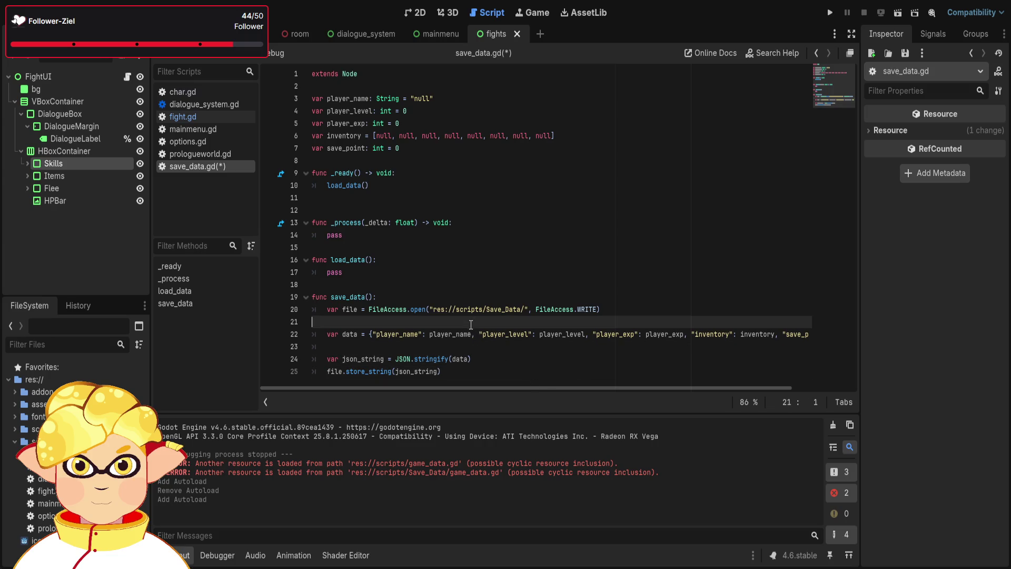
pyautogui.click(303, 297)
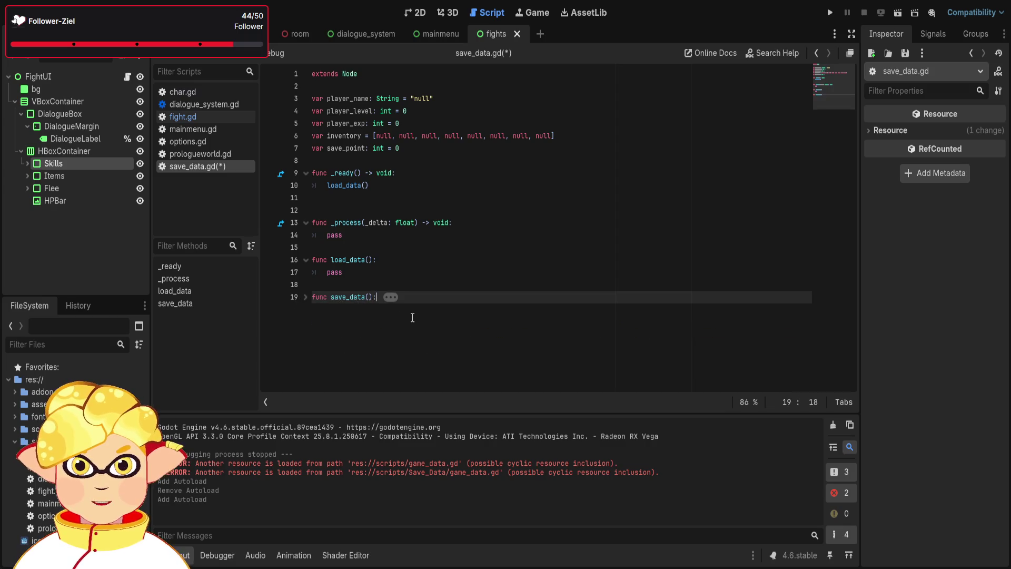
# - Tidy the blank lines around save_data() and collapse its body
pyautogui.press('Up')
pyautogui.press('End')
pyautogui.press('Return')
pyautogui.press('BackSpace')
pyautogui.press('BackSpace')
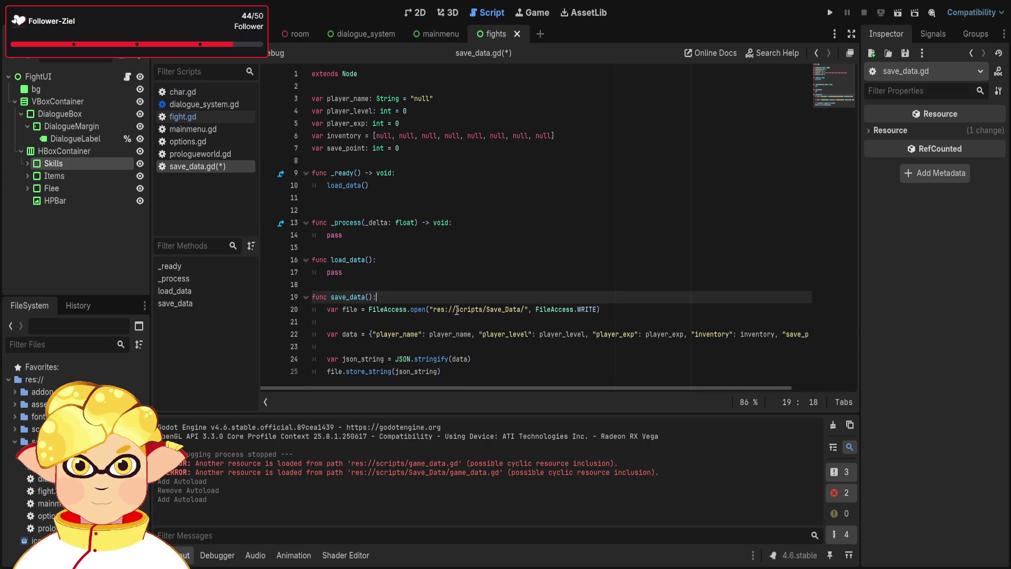
pyautogui.click(446, 369)
pyautogui.press('Down')
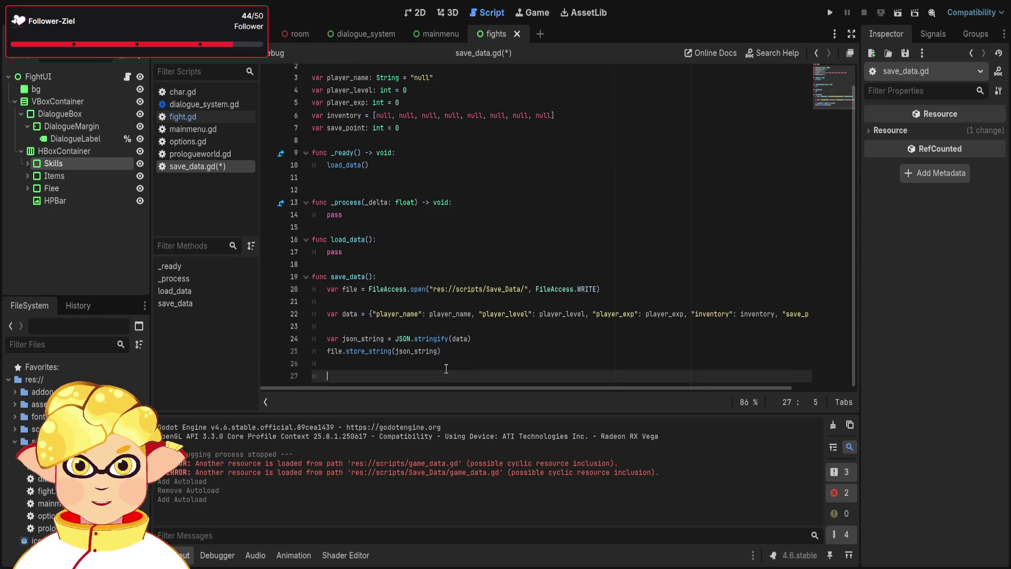
pyautogui.click(306, 276)
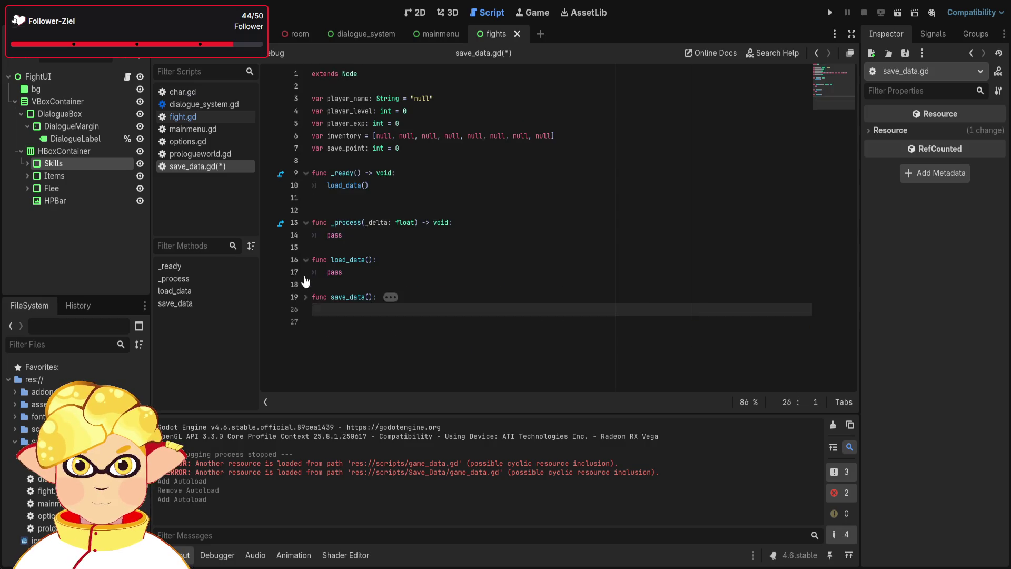
pyautogui.click(330, 324)
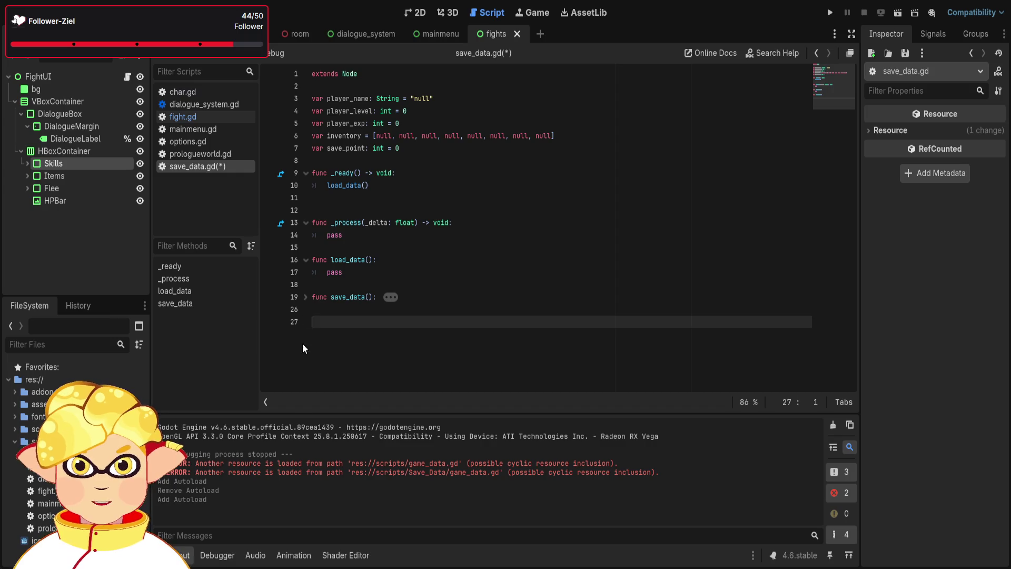
pyautogui.press('BackSpace')
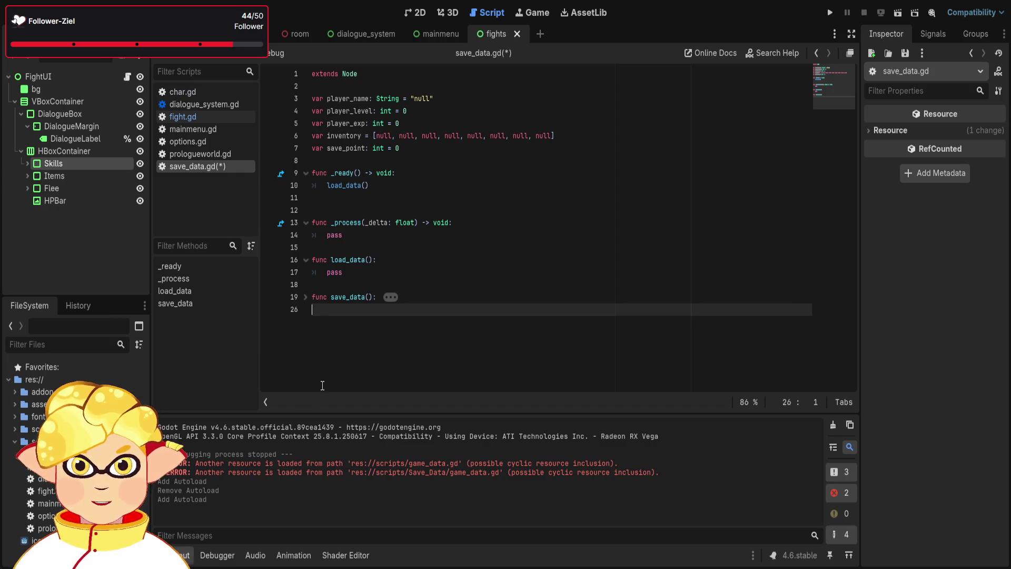
# - Replace pass in load_data() with a FileAccess.file_exists() check
pyautogui.click(350, 274)
pyautogui.press('BackSpace')
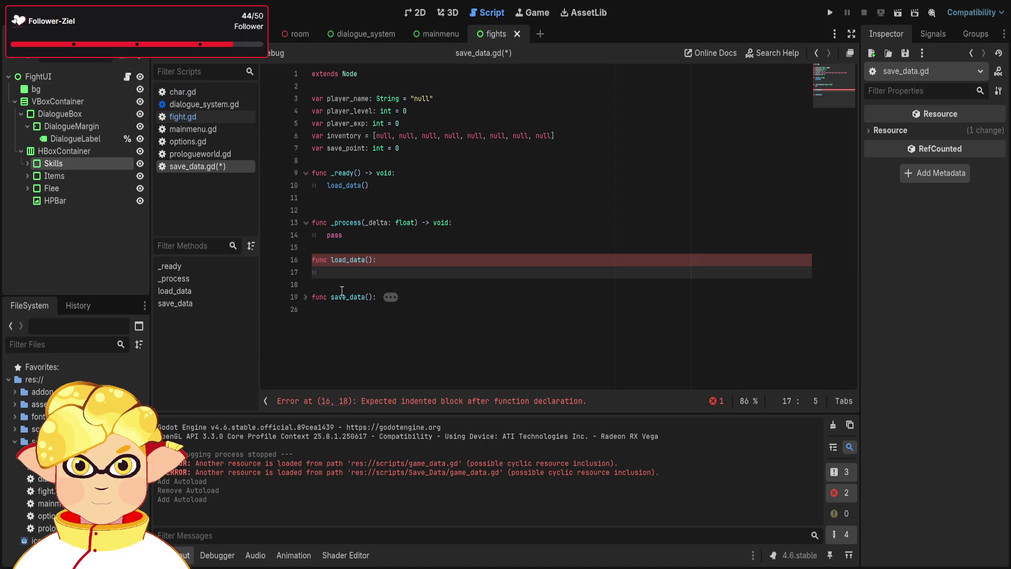
pyautogui.write('File')
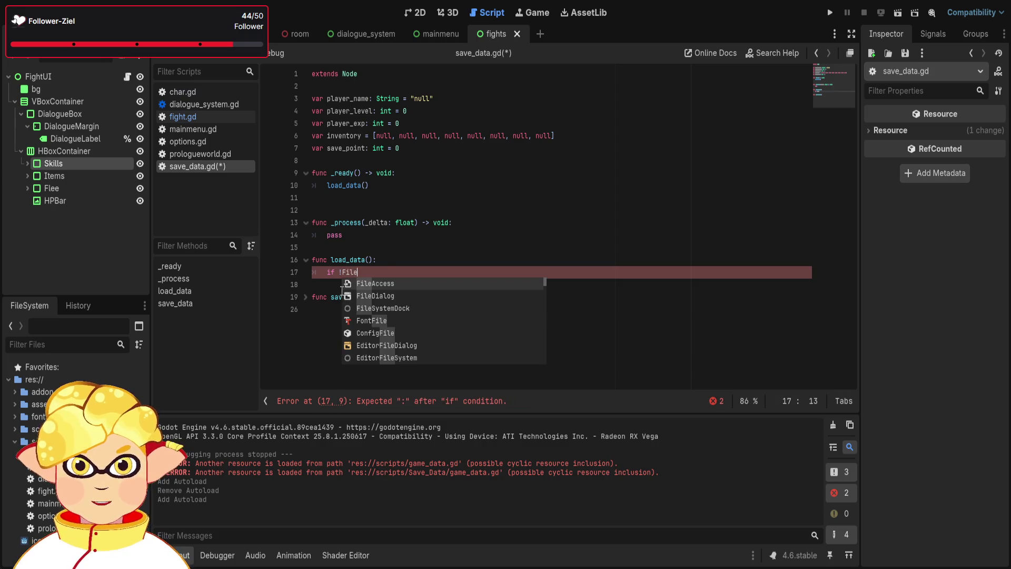
pyautogui.write('Acc')
pyautogui.press('Return')
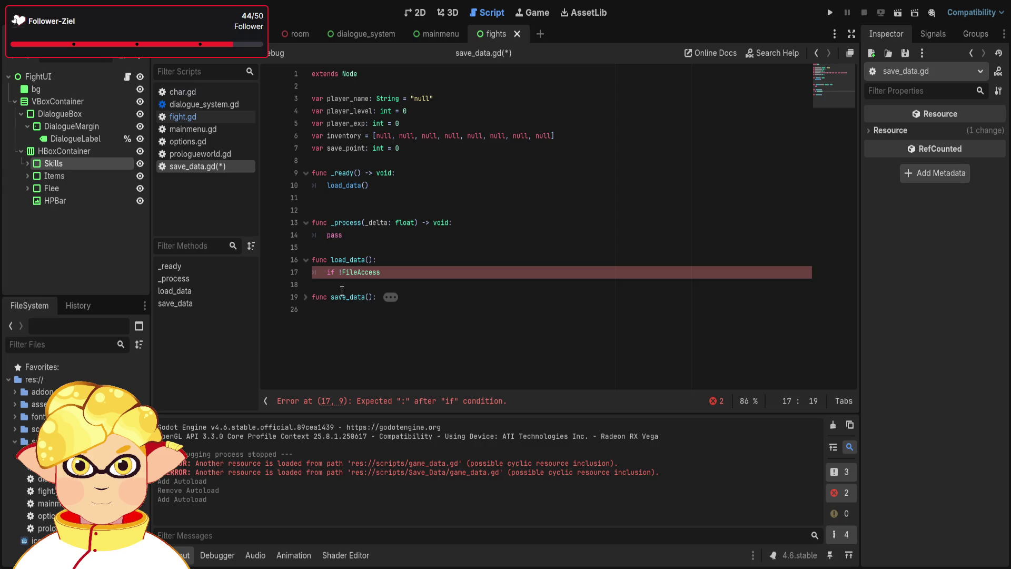
pyautogui.write('.file')
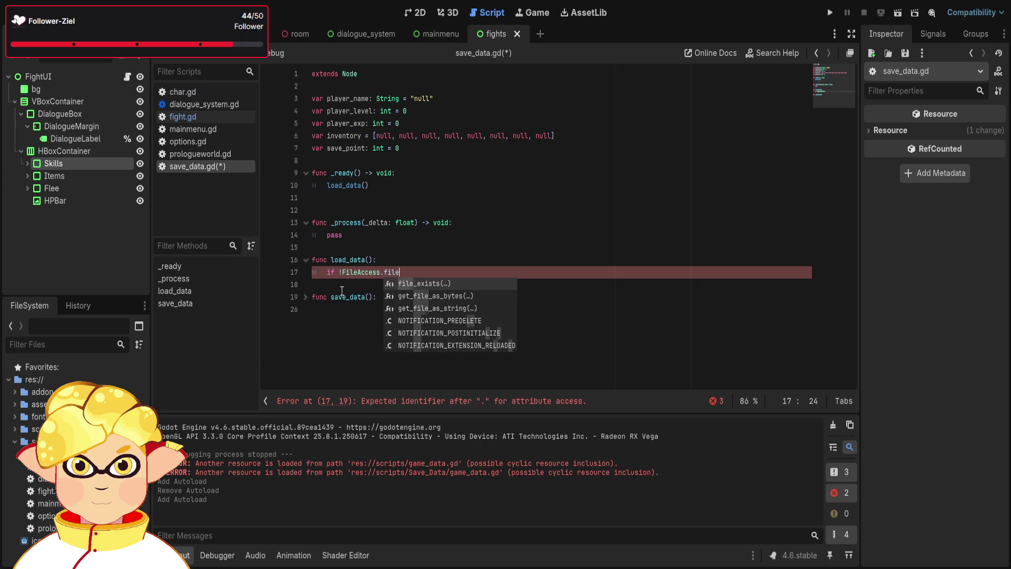
pyautogui.press('Return')
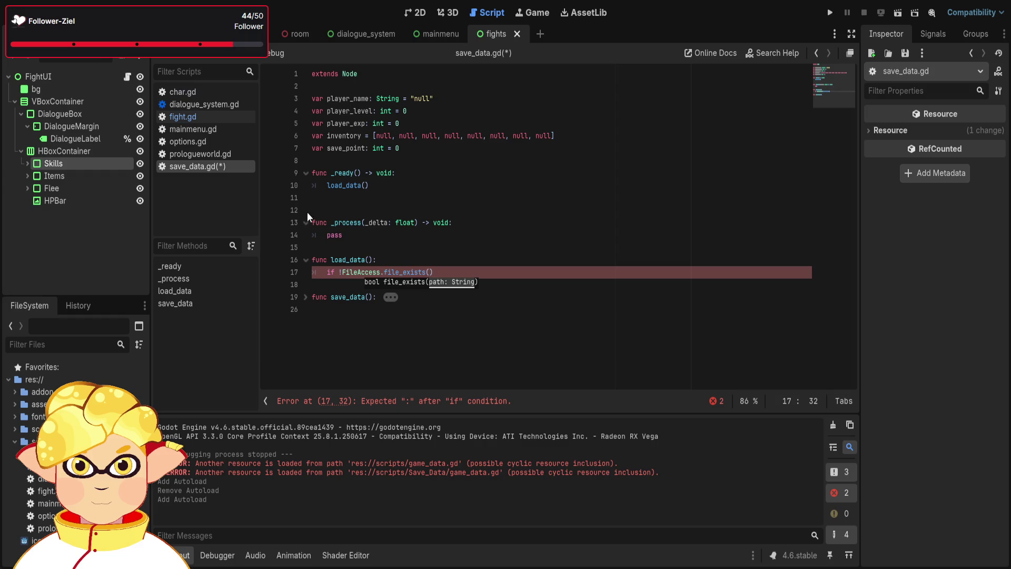
pyautogui.press('Escape')
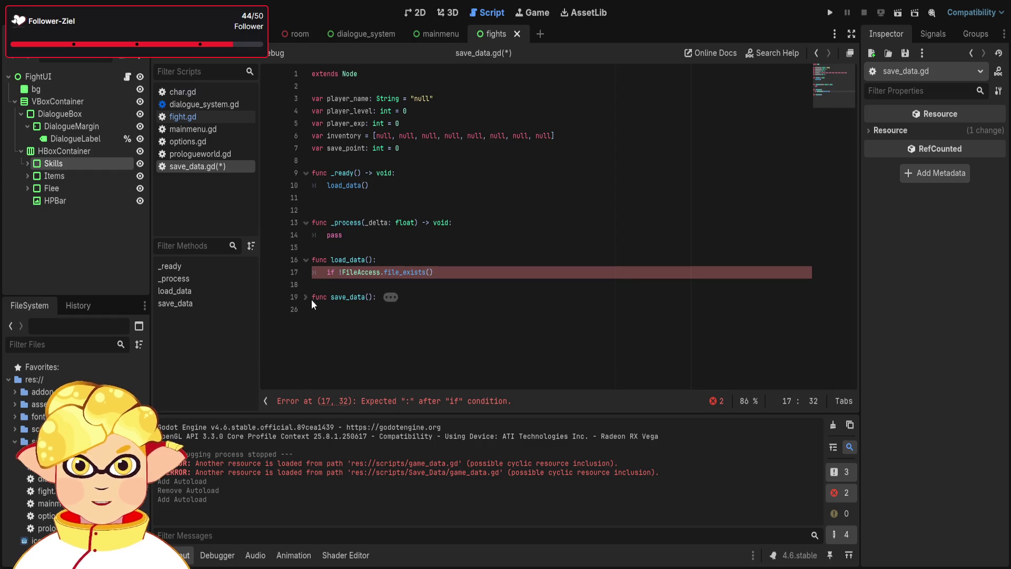
# - Pass the "res://scripts/Save_Data/" path into file_exists() and return early when missing
pyautogui.click(306, 297)
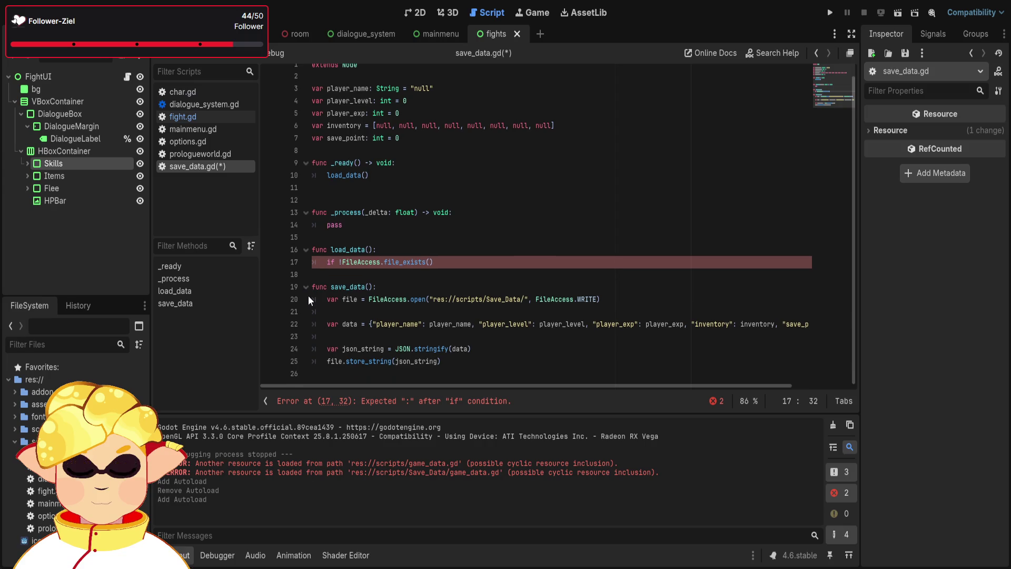
pyautogui.click(430, 299)
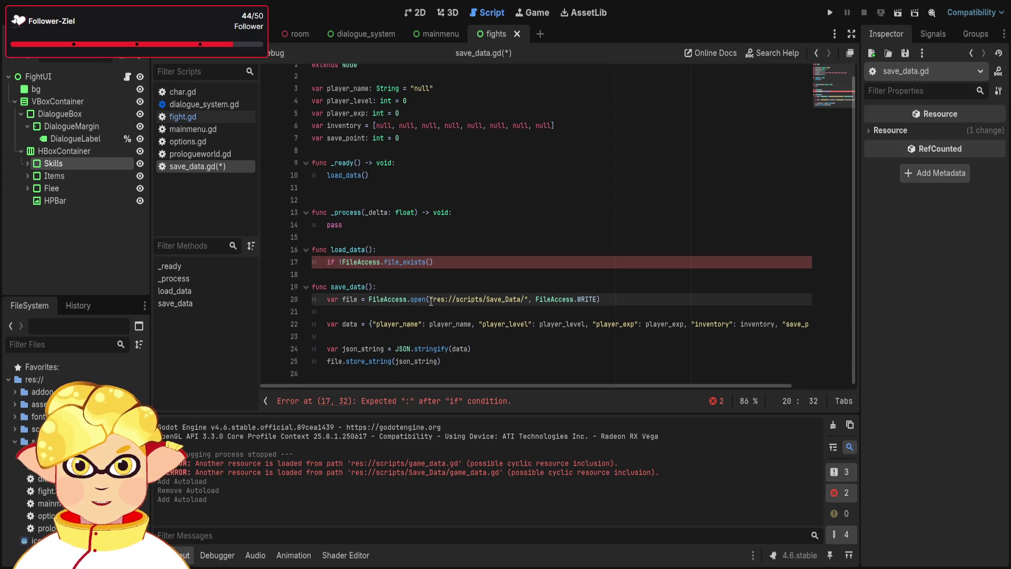
pyautogui.moveTo(431, 299); pyautogui.dragTo(529, 299)
pyautogui.hotkey('ctrl', 'c')
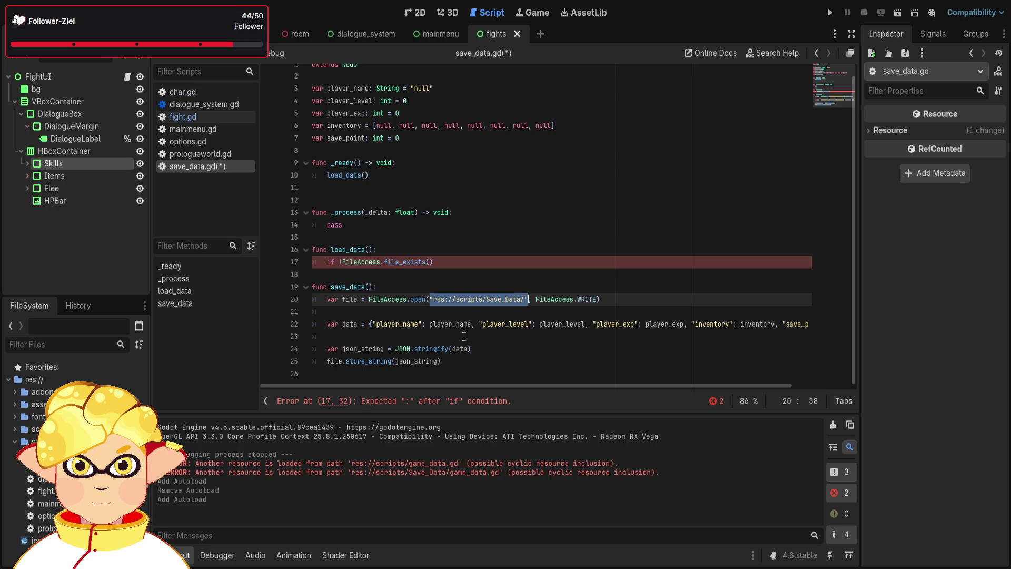
pyautogui.click(429, 263)
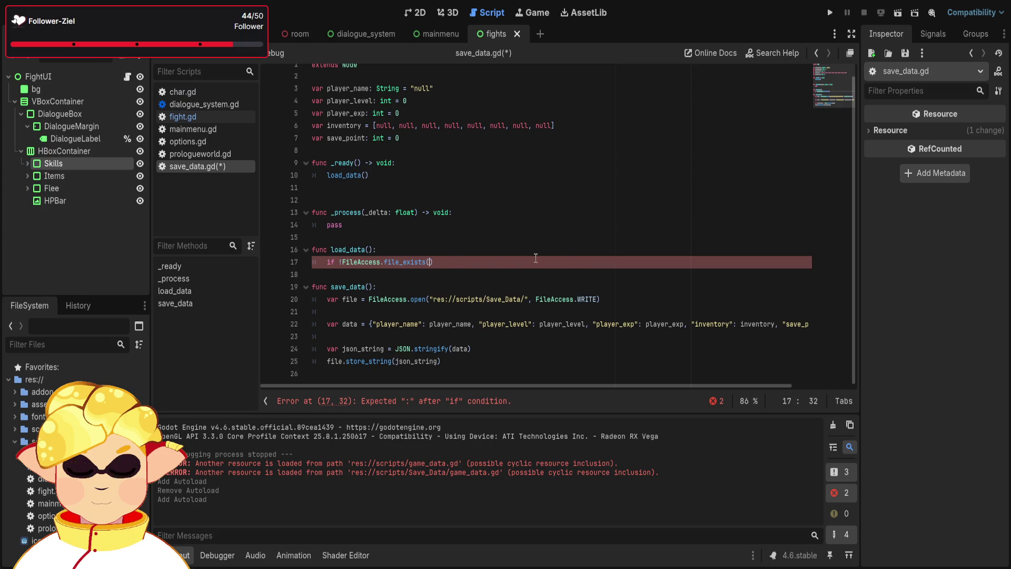
pyautogui.hotkey('ctrl', 'v')
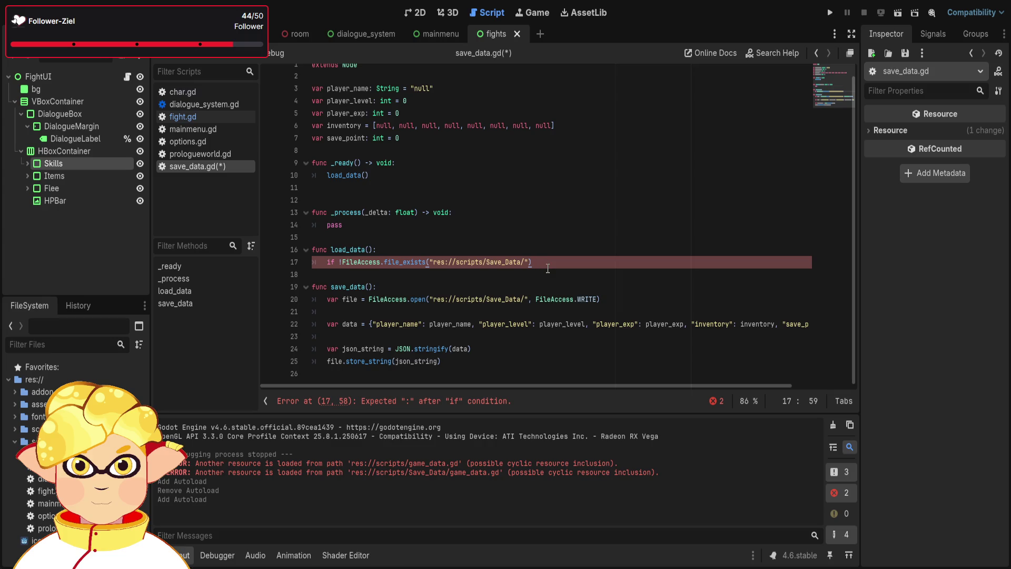
pyautogui.press('Return')
pyautogui.write('retu')
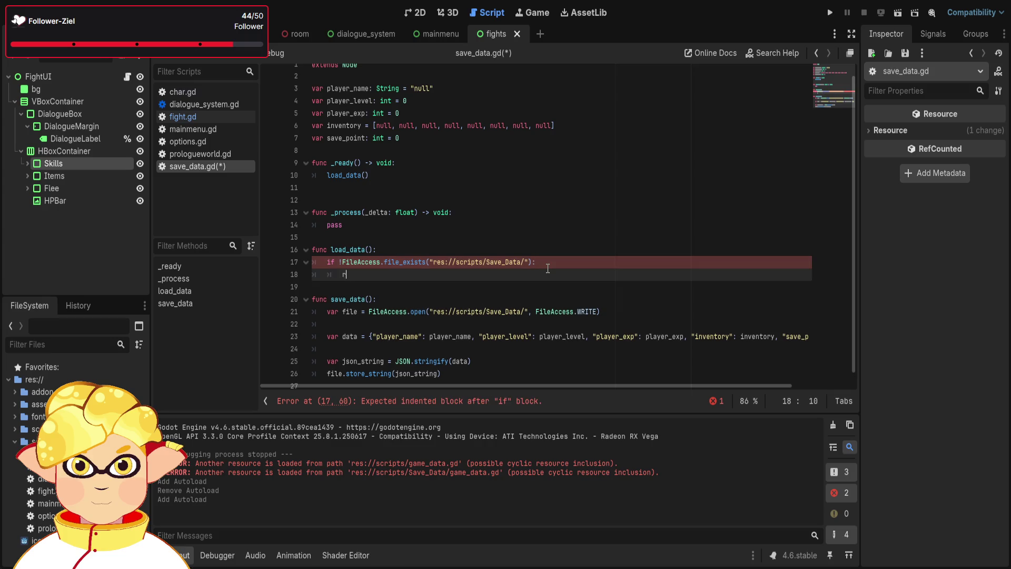
pyautogui.write('rn')
pyautogui.click(547, 268)
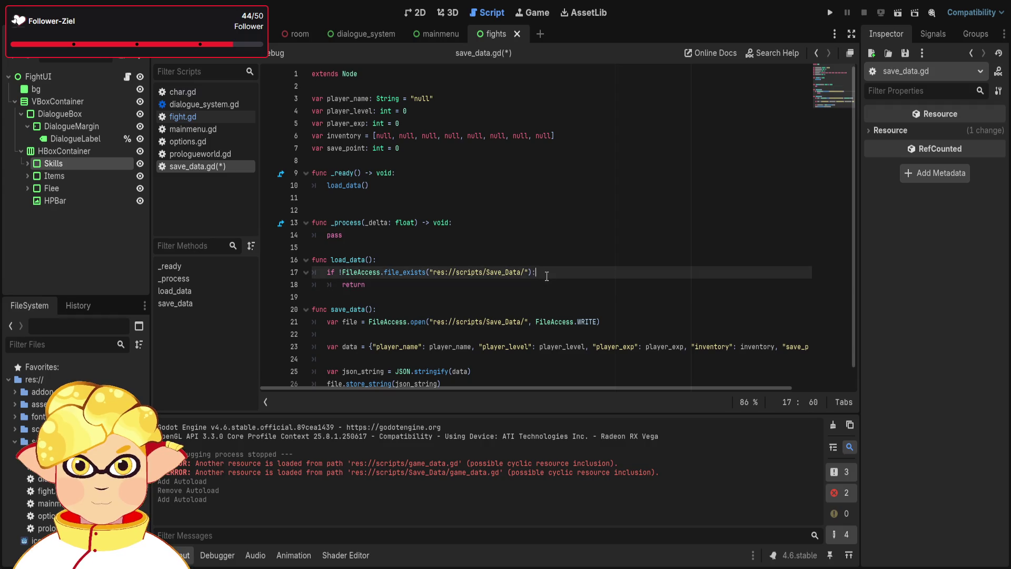
pyautogui.scroll(-1, 541, 280)
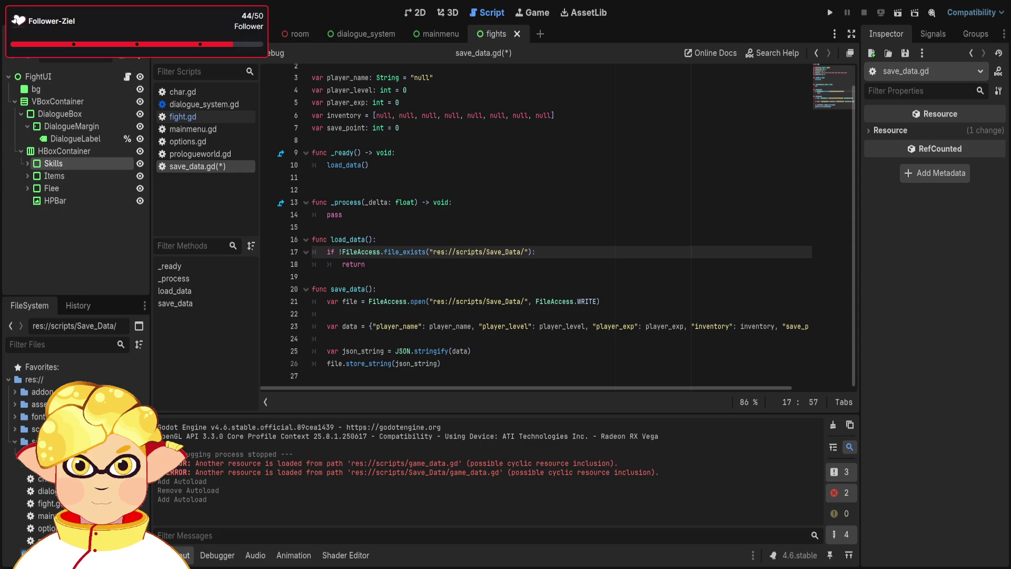
# - Lowercase the folder name Save_Data to save_data on lines 17 and 21
pyautogui.press('Return')
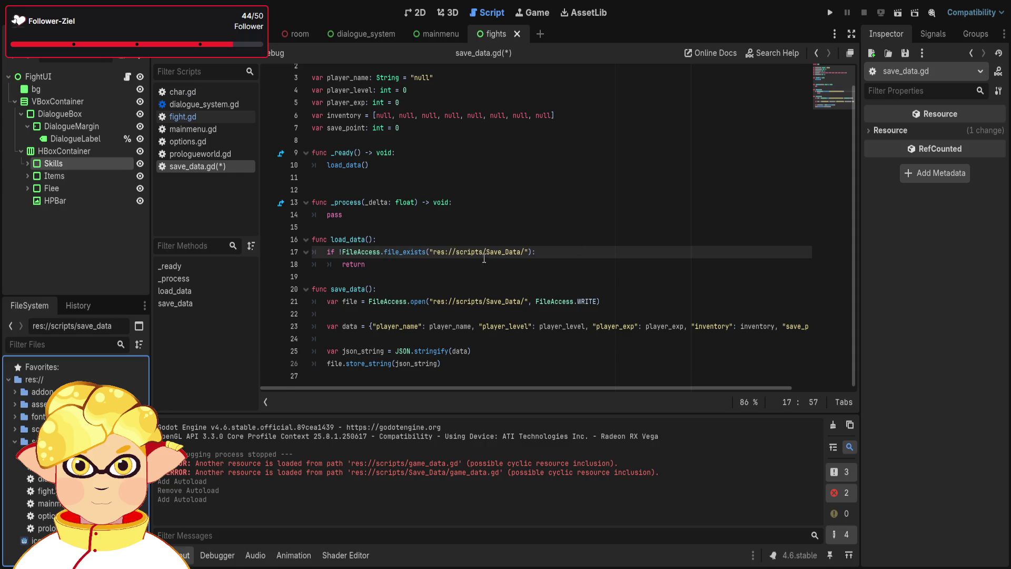
pyautogui.moveTo(487, 252); pyautogui.dragTo(503, 252)
pyautogui.write('save')
pyautogui.hotkey('ctrl', 'Right')
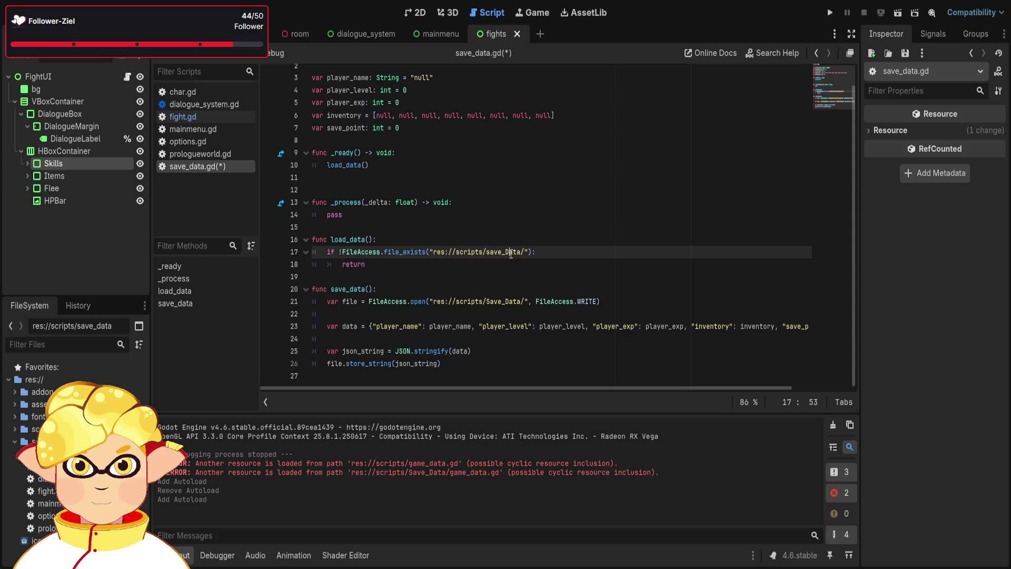
pyautogui.click(492, 302)
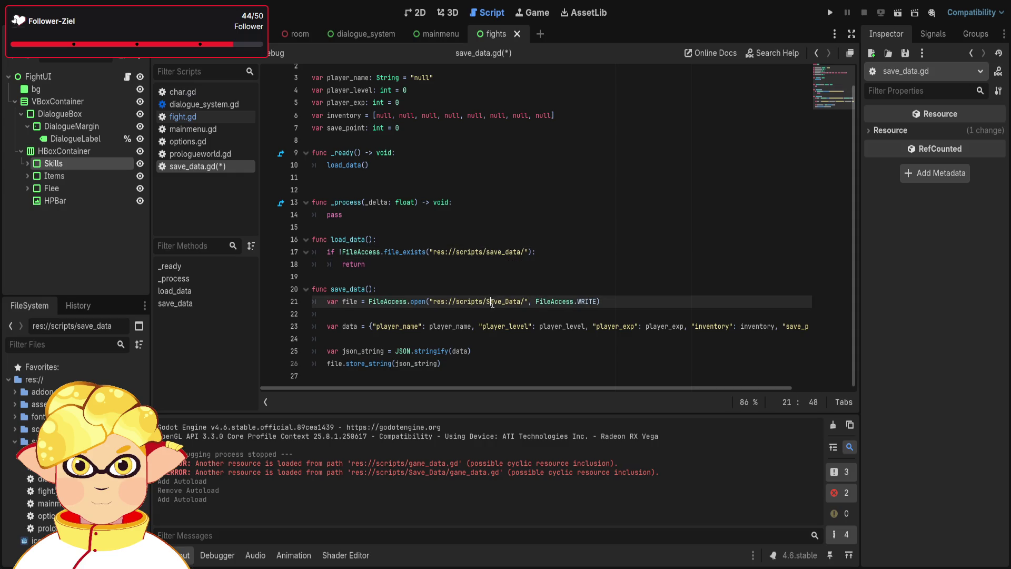
pyautogui.press('BackSpace')
pyautogui.write('s')
pyautogui.click(511, 300)
pyautogui.press('BackSpace')
pyautogui.write('d')
pyautogui.click(642, 246)
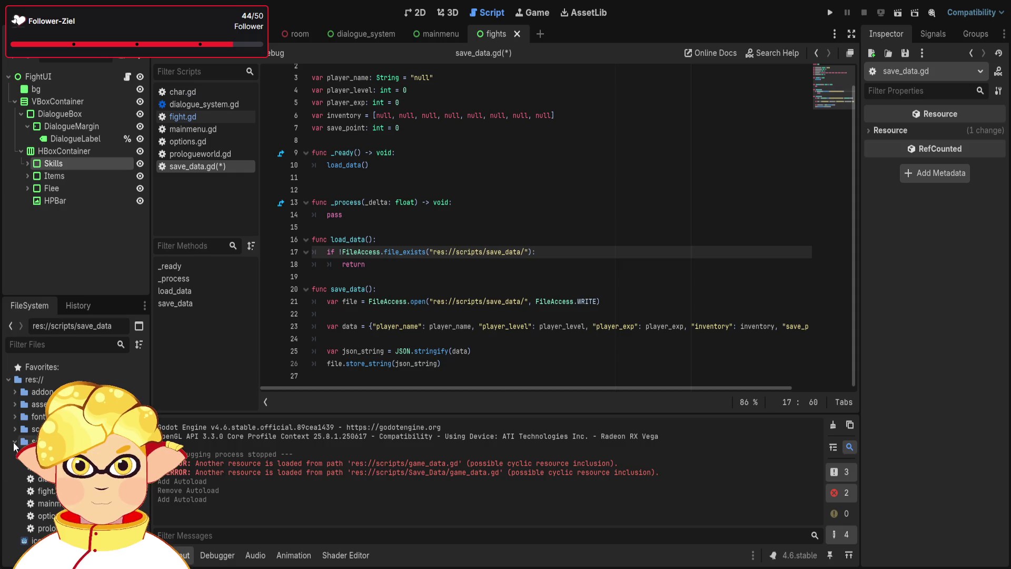
# - Append save.json to both paths, making them res://scripts/save_data/save.json
pyautogui.click(27, 468)
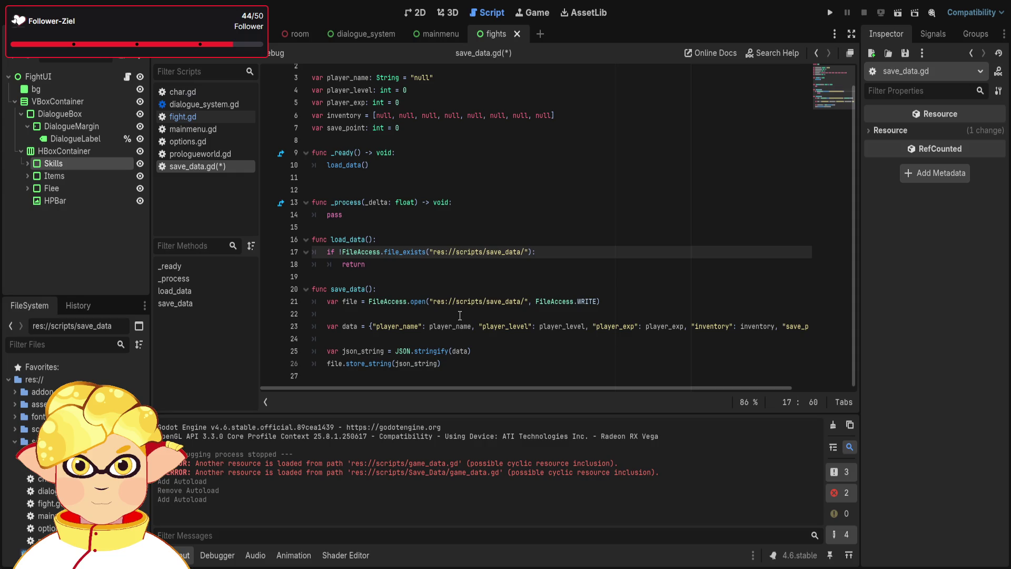
pyautogui.click(525, 253)
pyautogui.write('save')
pyautogui.write('.j')
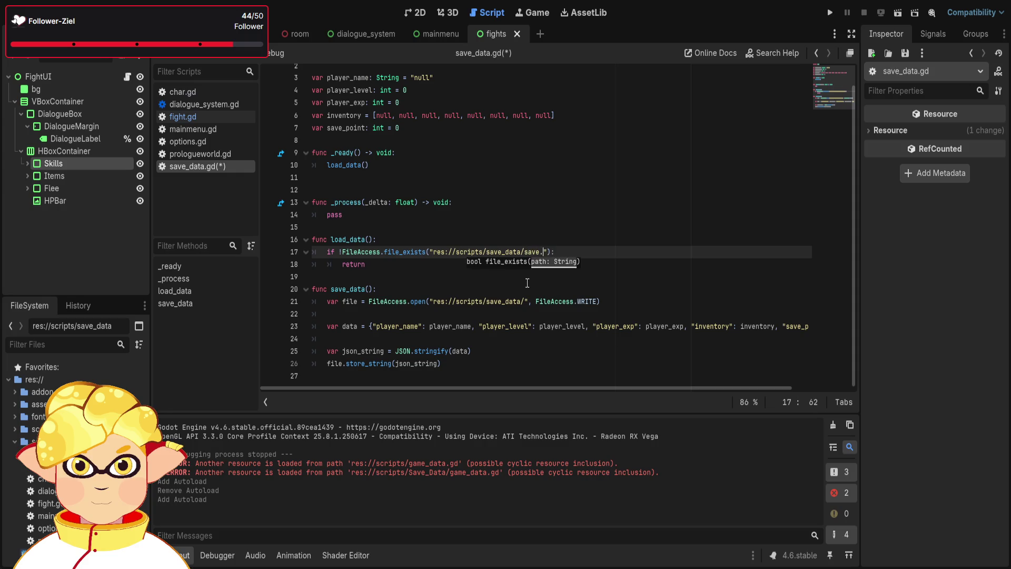
pyautogui.write('son')
pyautogui.hotkey('shift', 'Left')
pyautogui.hotkey('shift', 'Left')
pyautogui.hotkey('shift', 'Left')
pyautogui.hotkey('ctrl', 'c')
pyautogui.click(585, 301)
pyautogui.hotkey('ctrl', 'v')
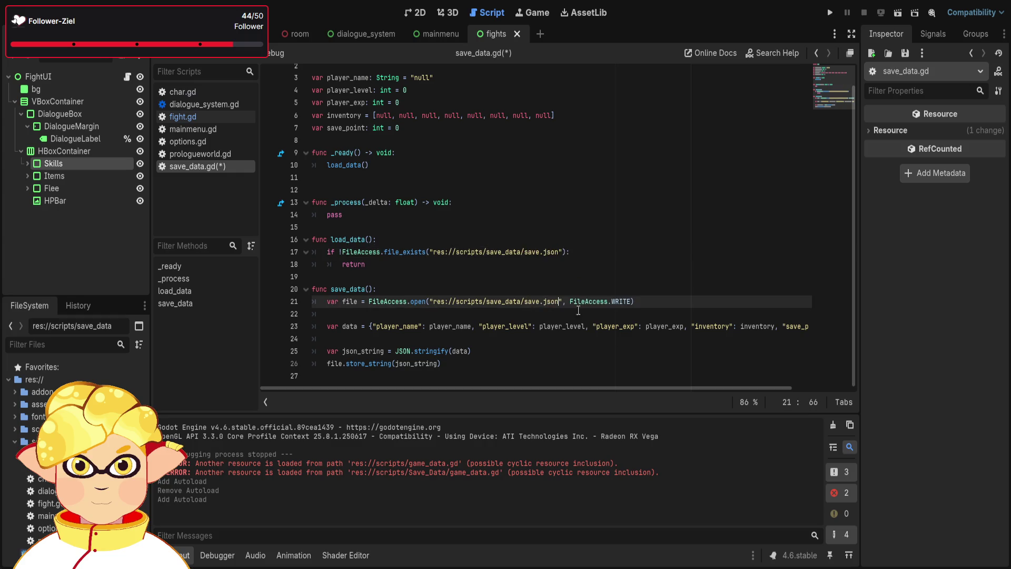
pyautogui.click(643, 299)
pyautogui.scroll(1, 555, 358)
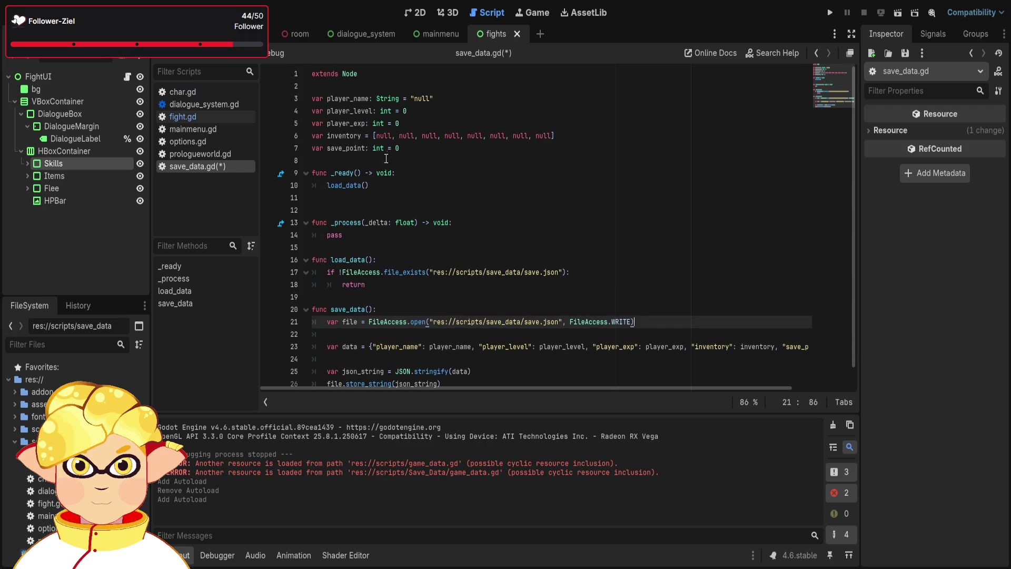
pyautogui.click(387, 82)
# - Add a savedatafilepath variable on line 3 holding "res://scripts/save_data/save.json"
pyautogui.press('Return')
pyautogui.press('Return')
pyautogui.press('Up')
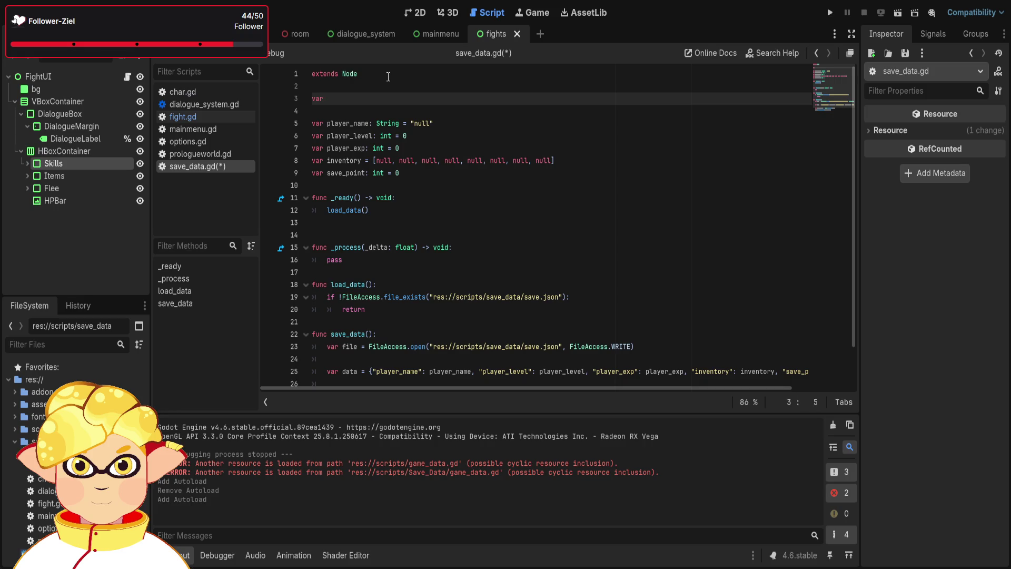
pyautogui.write('savedatafilepa')
pyautogui.write('th :')
pyautogui.write(' = "save.json')
pyautogui.click(390, 100)
pyautogui.moveTo(562, 297); pyautogui.dragTo(433, 301)
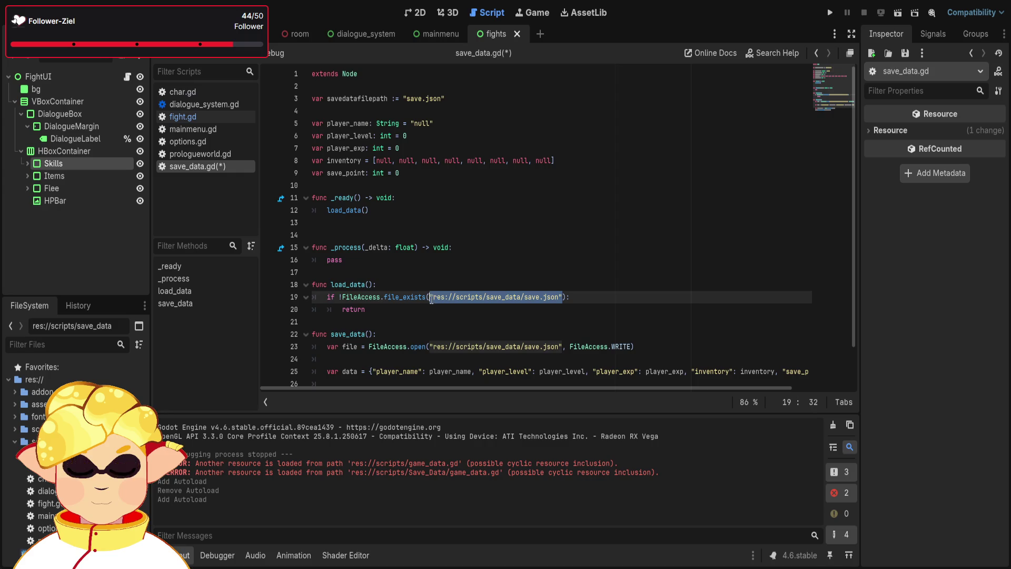
pyautogui.moveTo(446, 100); pyautogui.dragTo(327, 100)
pyautogui.write('"res://scripts/save_data/save.json"')
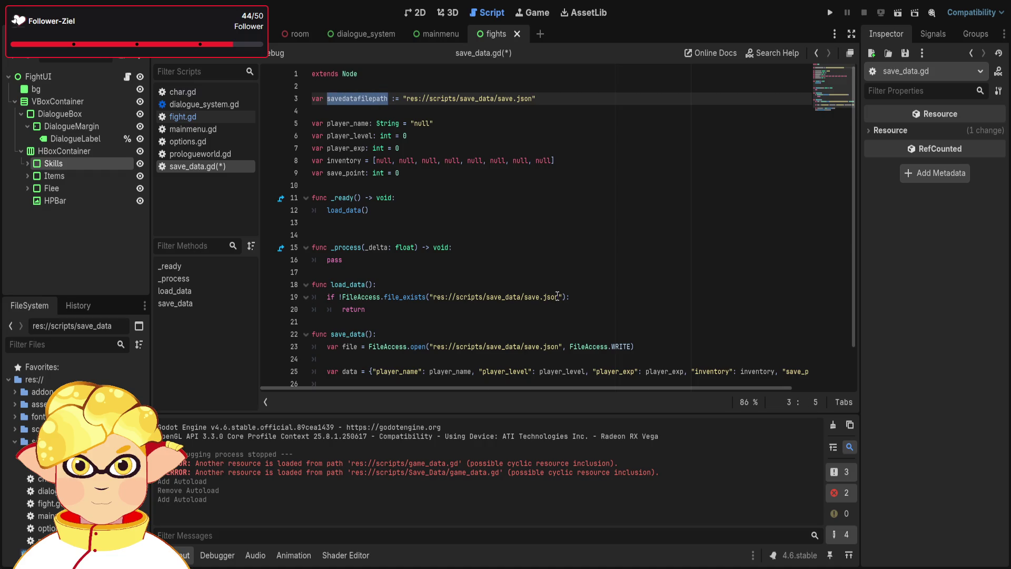
# - Replace the literal save paths on lines 19 and 23 with savedatafilepath
pyautogui.moveTo(561, 297); pyautogui.dragTo(429, 297)
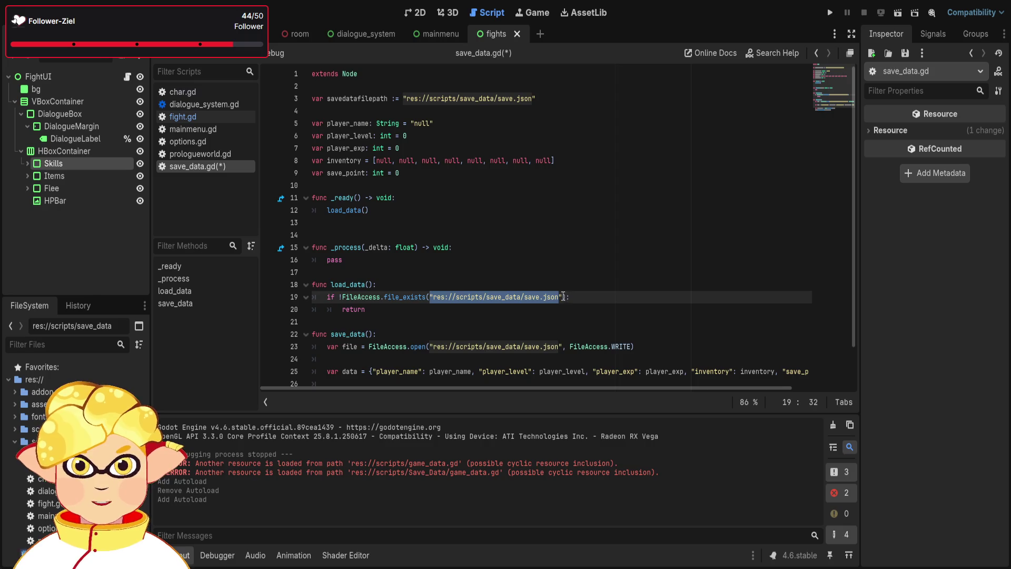
pyautogui.write('savedatafilepath')
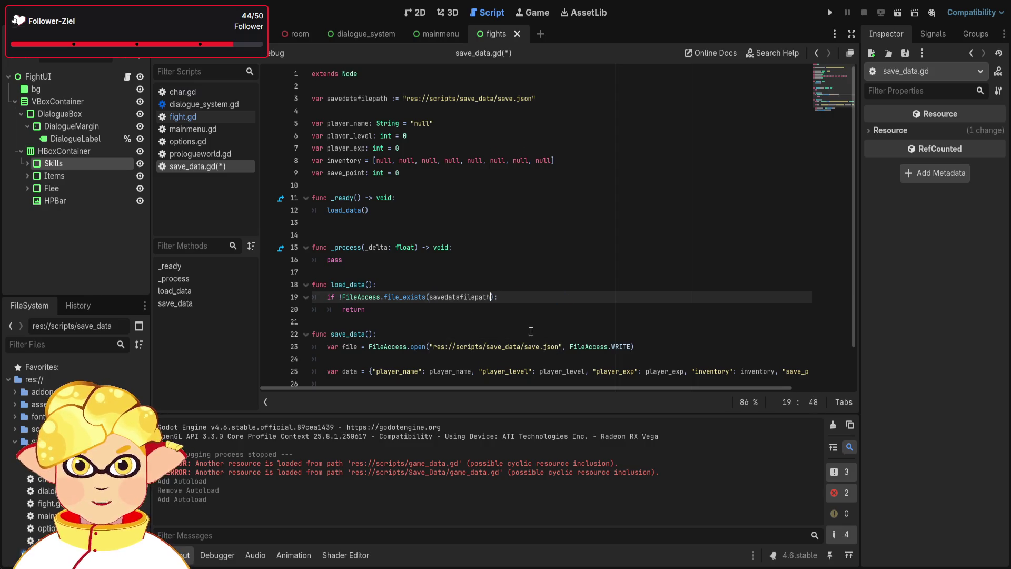
pyautogui.moveTo(562, 347); pyautogui.dragTo(427, 343)
pyautogui.write('savedatafilepath')
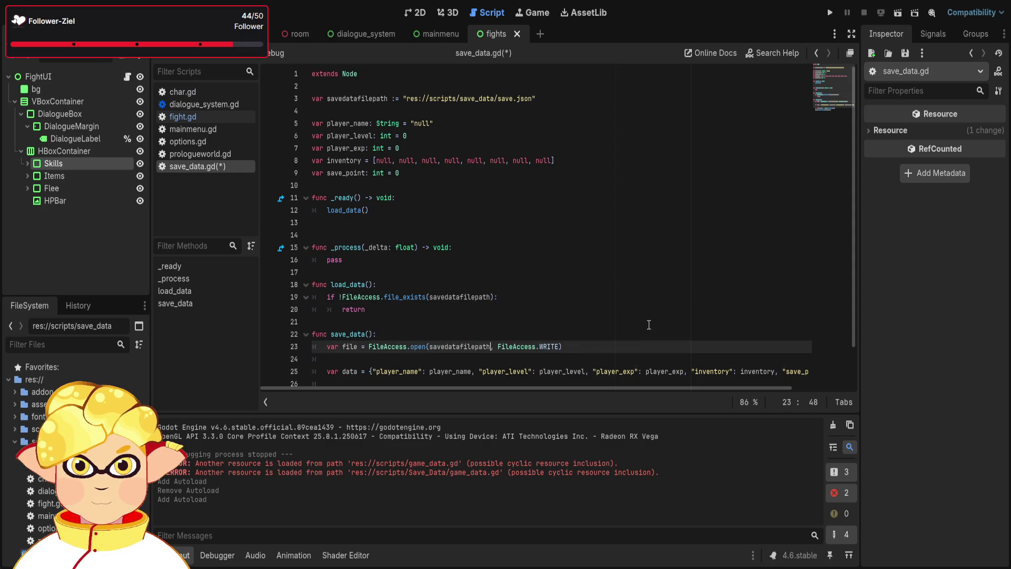
pyautogui.scroll(-2, 621, 342)
pyautogui.click(611, 358)
pyautogui.scroll(2, 608, 357)
pyautogui.scroll(-2, 591, 349)
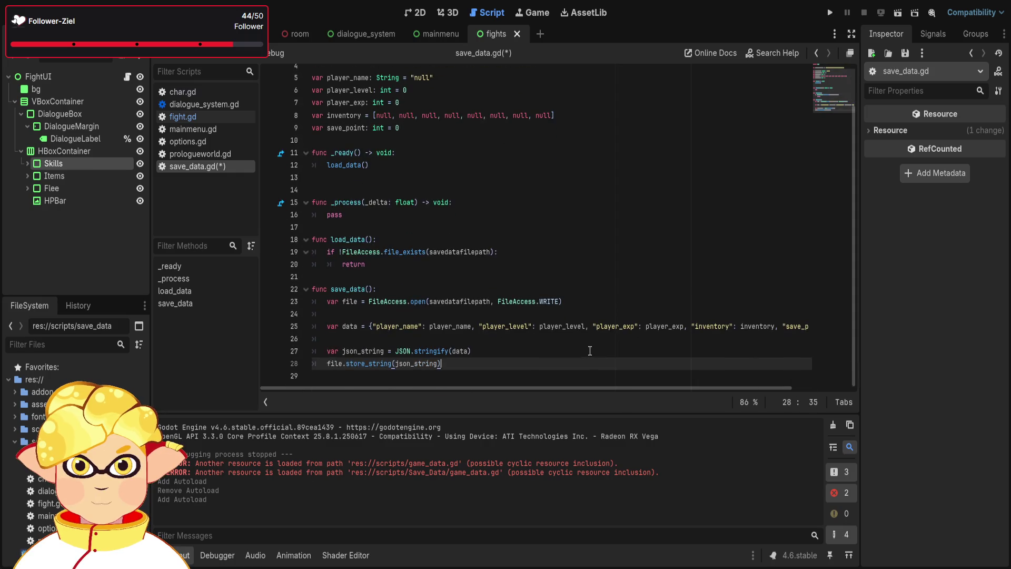
pyautogui.scroll(2, 579, 342)
pyautogui.scroll(-2, 552, 332)
pyautogui.scroll(2, 552, 332)
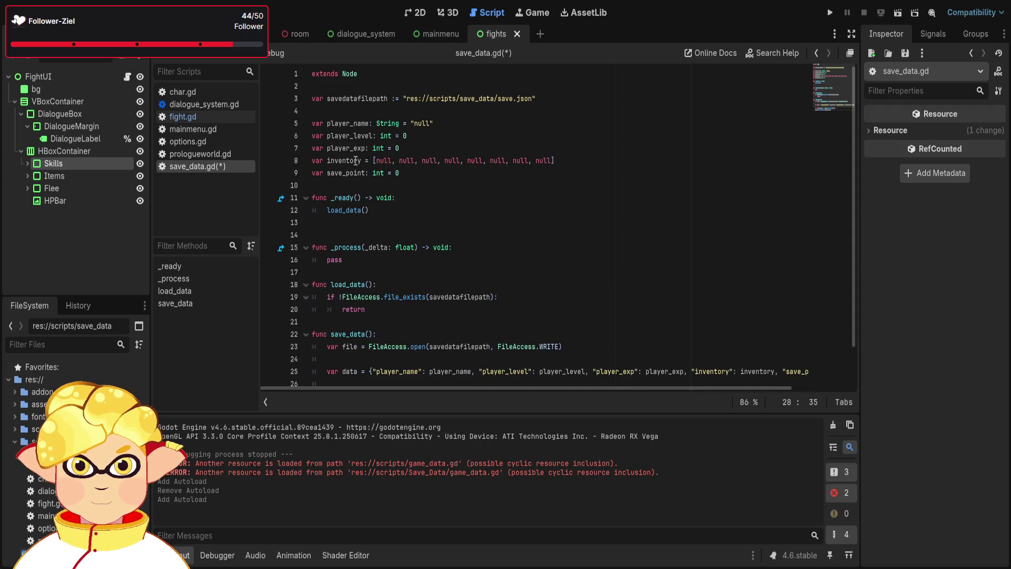
pyautogui.click(310, 97)
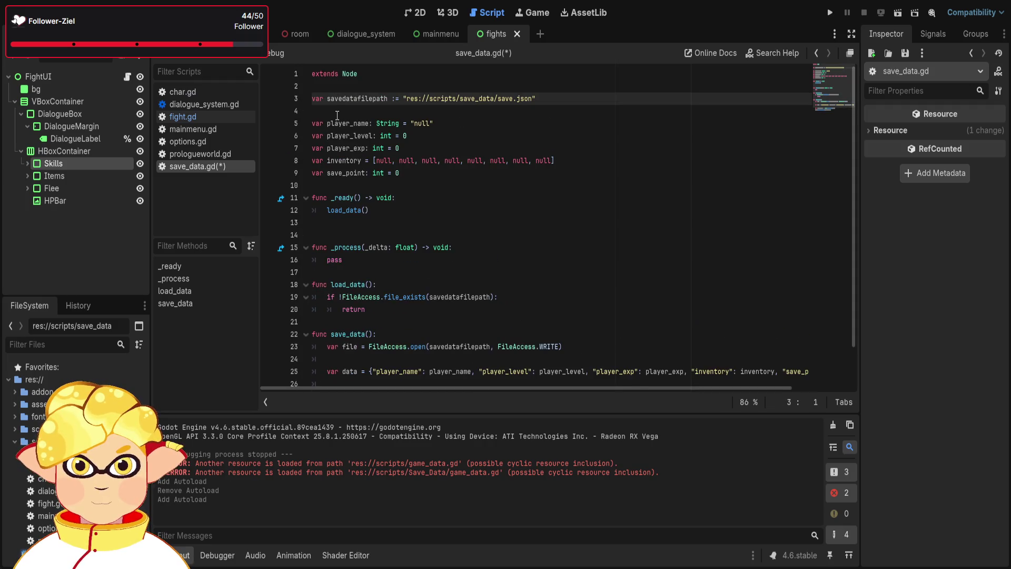
pyautogui.write('@onre')
pyautogui.press('Tab')
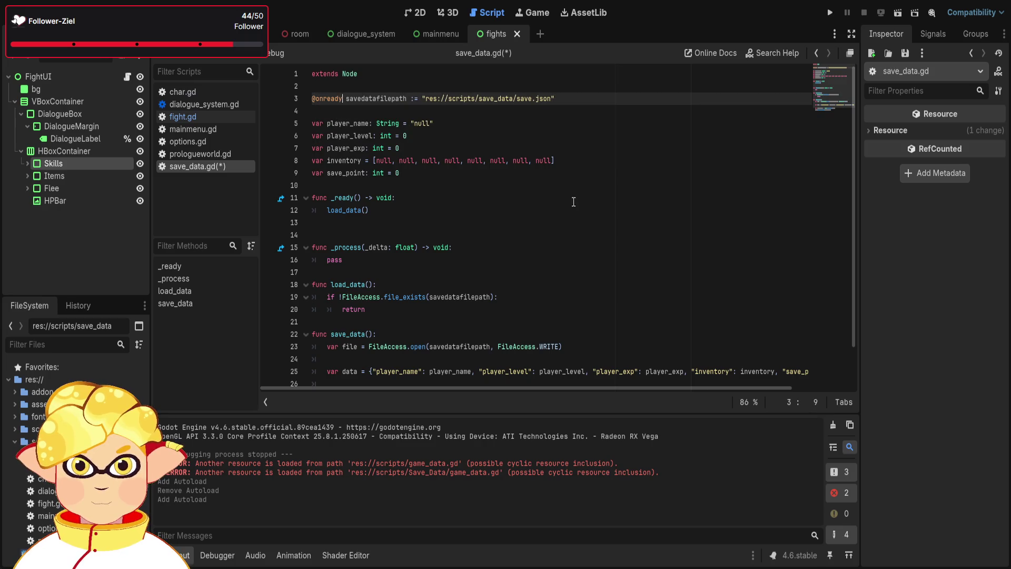
pyautogui.write('va')
pyautogui.click(733, 187)
pyautogui.scroll(-2, 624, 250)
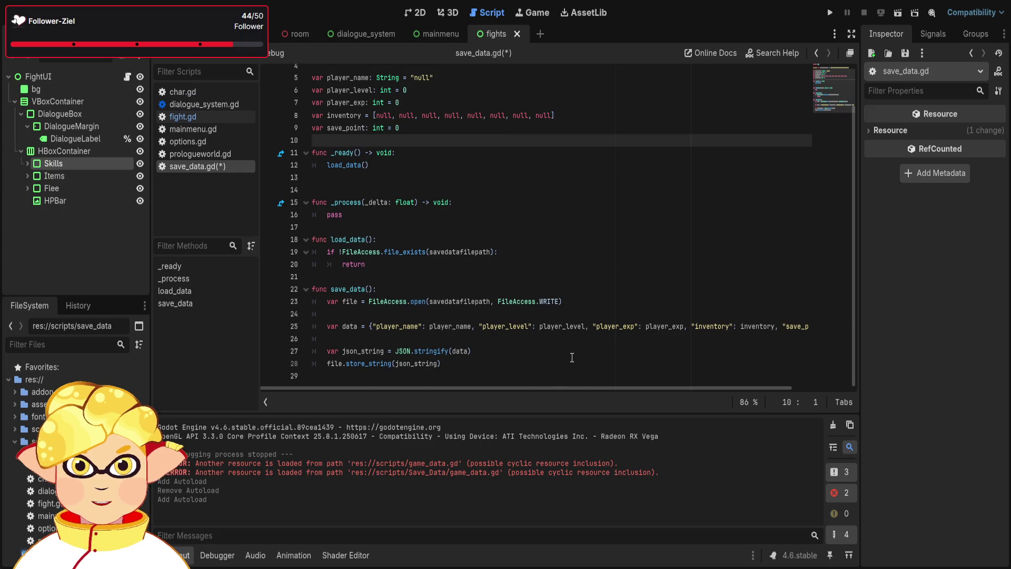
pyautogui.click(518, 363)
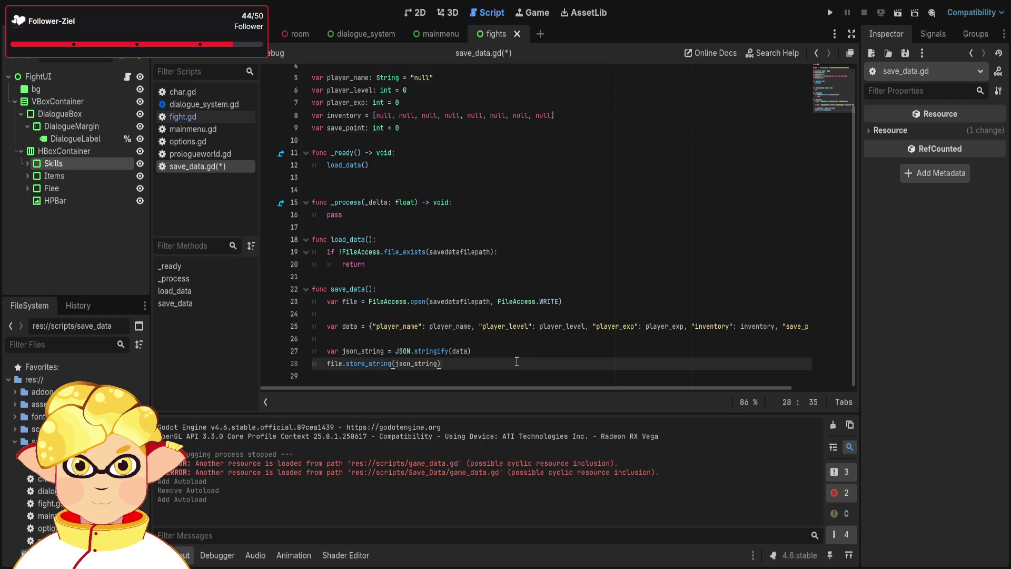
pyautogui.click(400, 264)
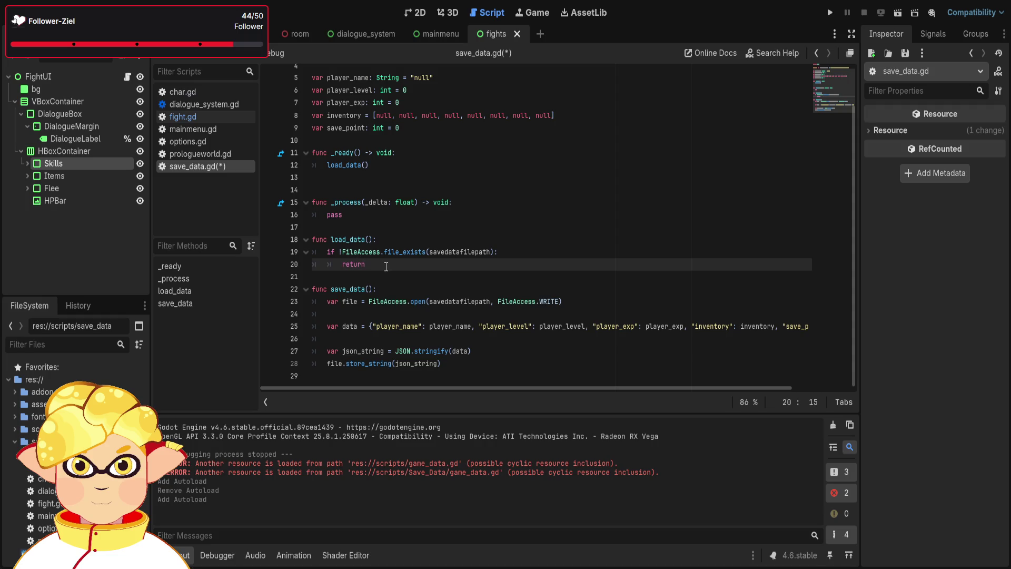
# - After the return, add var file = FileAccess.open(savedatafilepath, FileAccess.READ)
pyautogui.press('Return')
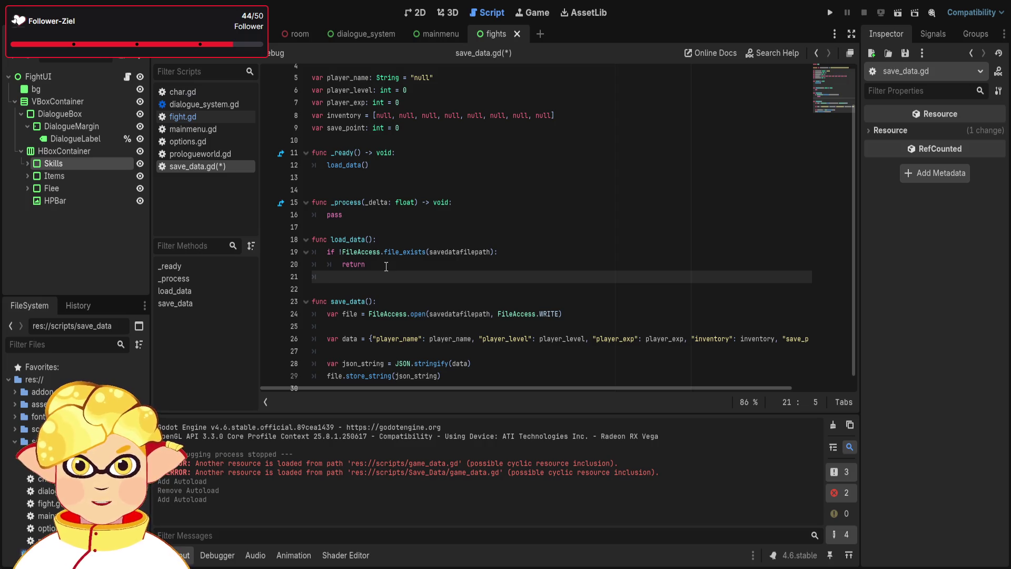
pyautogui.write('var ')
pyautogui.write('file')
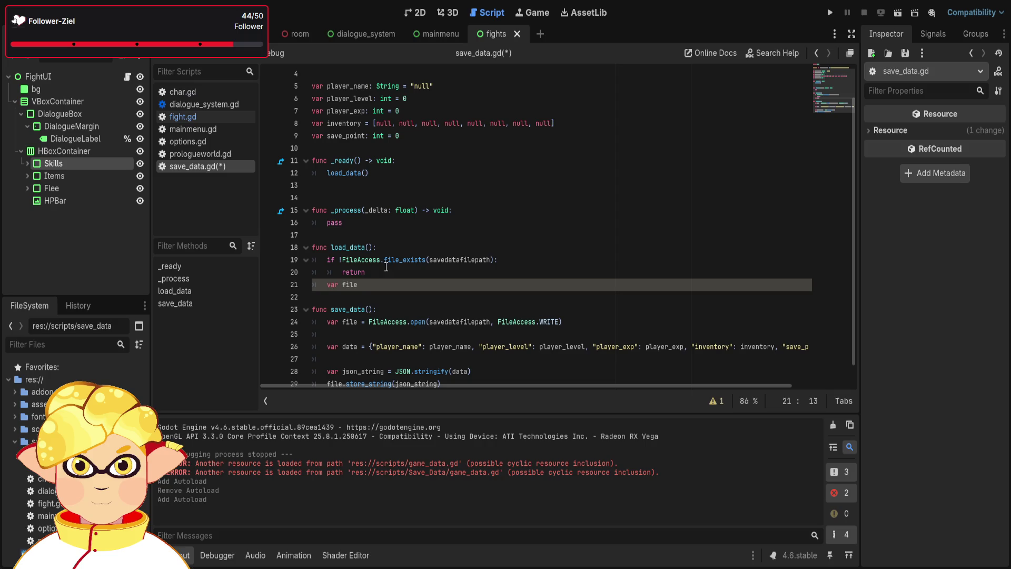
pyautogui.write(' = FileAcc')
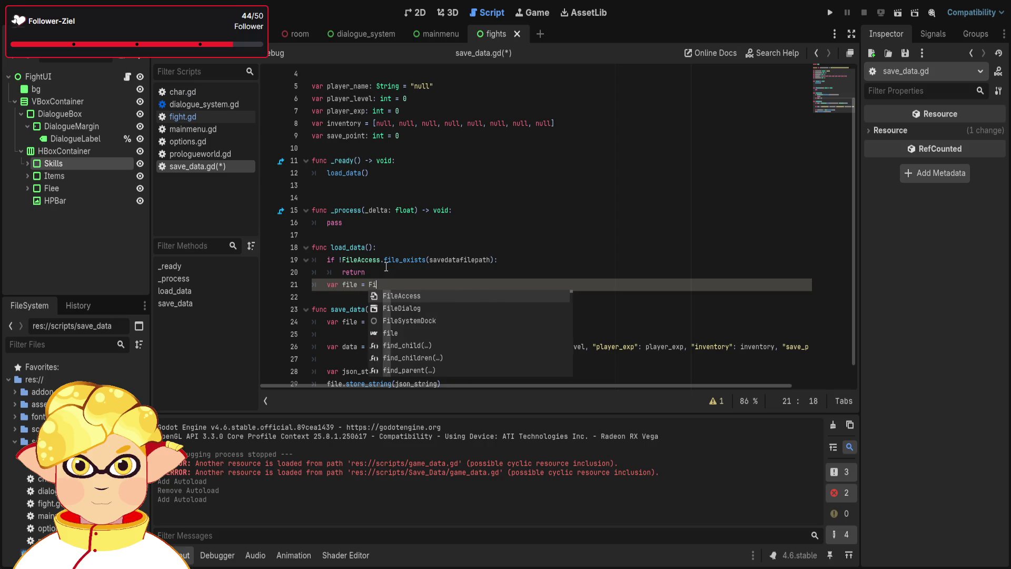
pyautogui.press('Return')
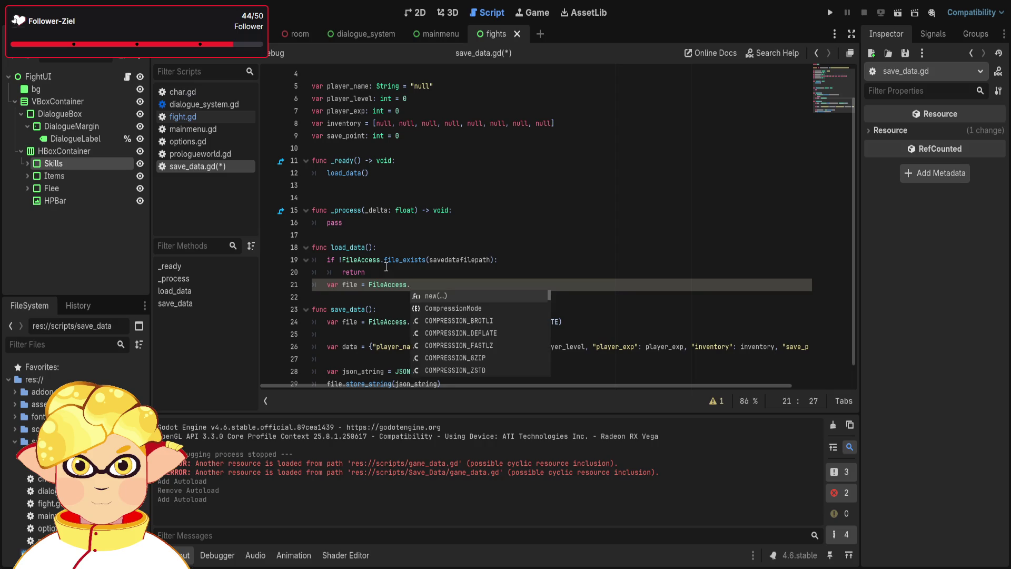
pyautogui.write('op')
pyautogui.press('Return')
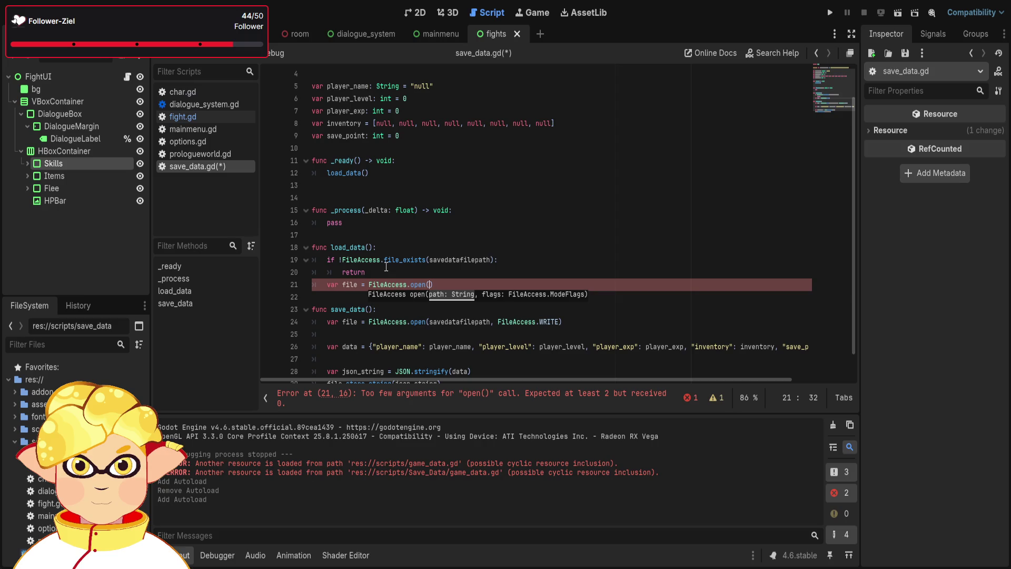
pyautogui.write('savedatafilepath')
pyautogui.write(',')
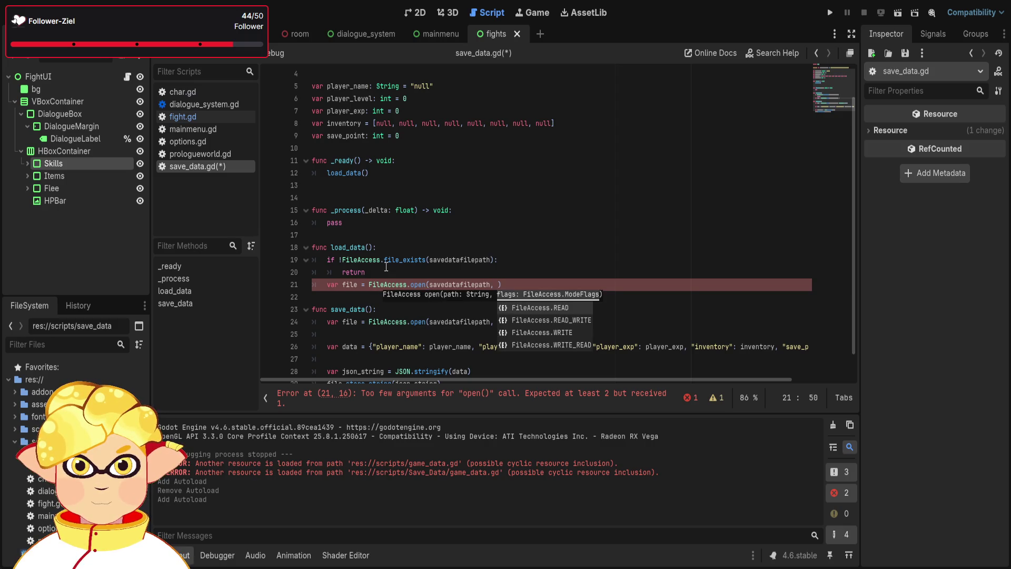
pyautogui.press('Return')
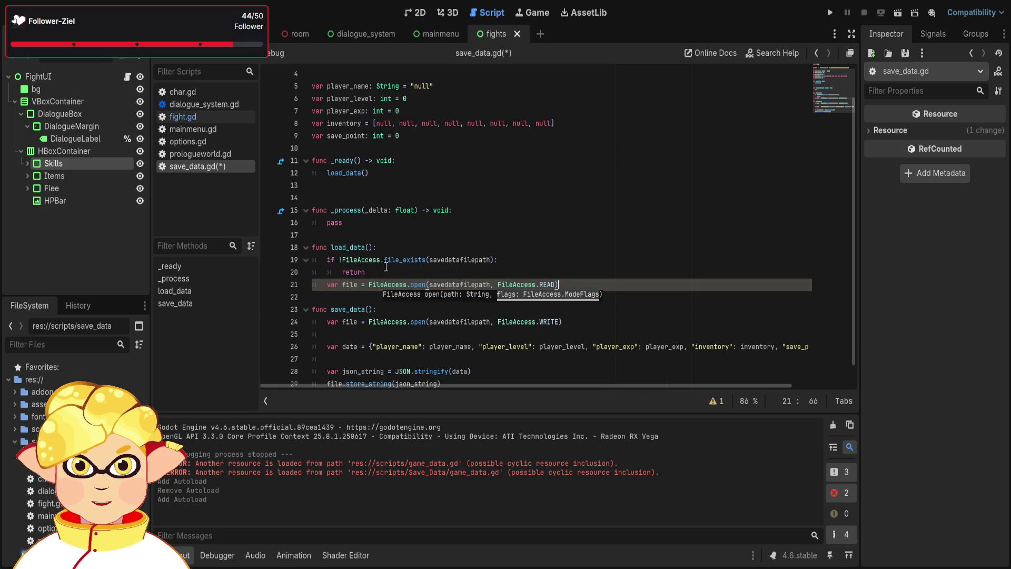
pyautogui.press('Return')
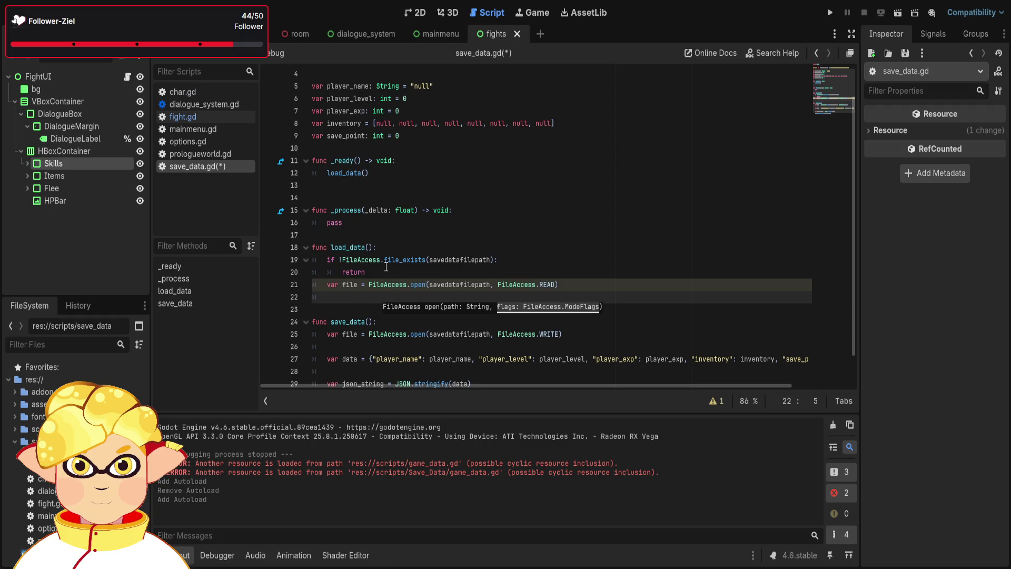
# - Add var json_string = file.get_as_text() below the file open line
pyautogui.press('Return')
pyautogui.write('var ')
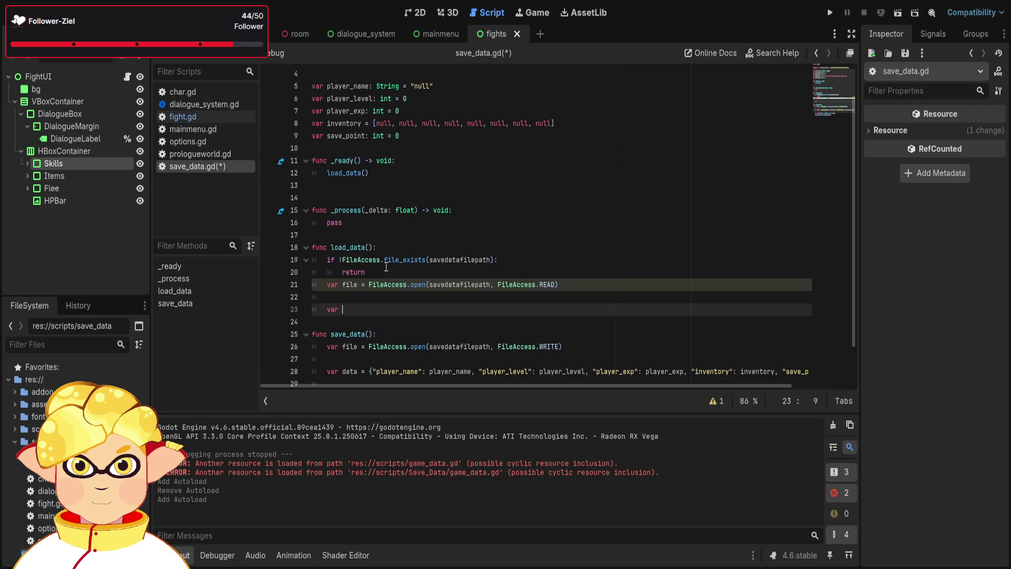
pyautogui.write('json')
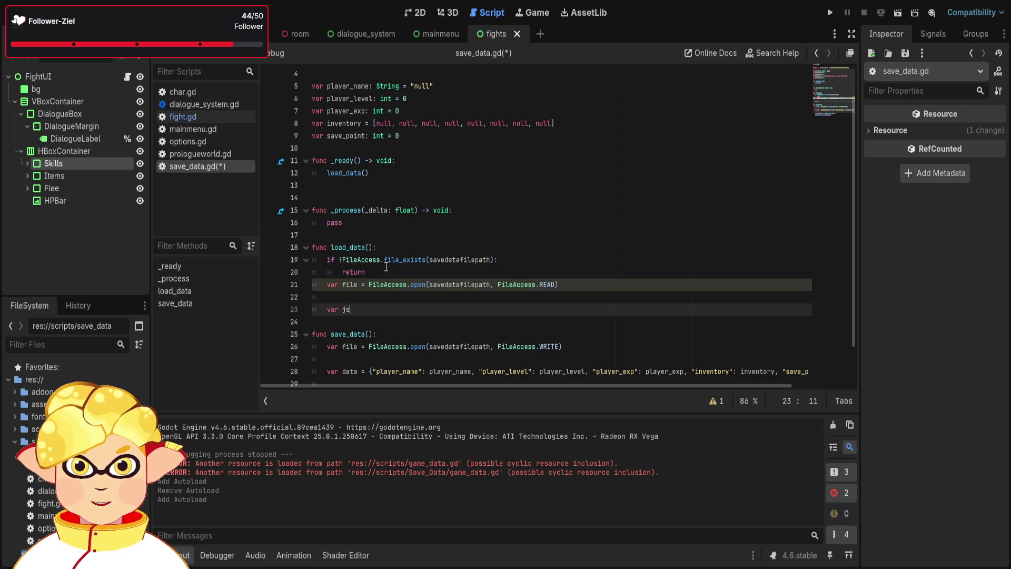
pyautogui.write('_st')
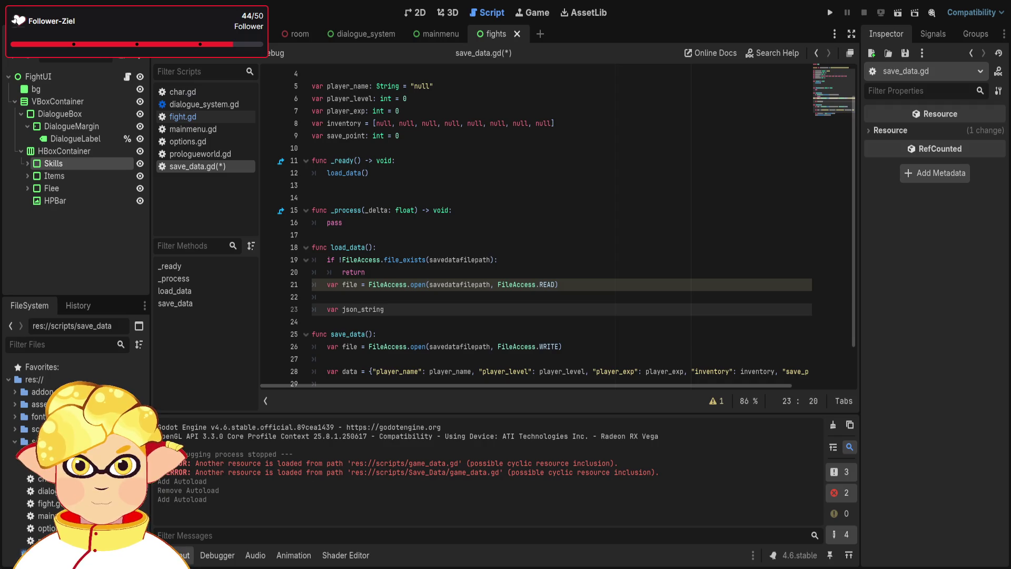
pyautogui.write('ring ')
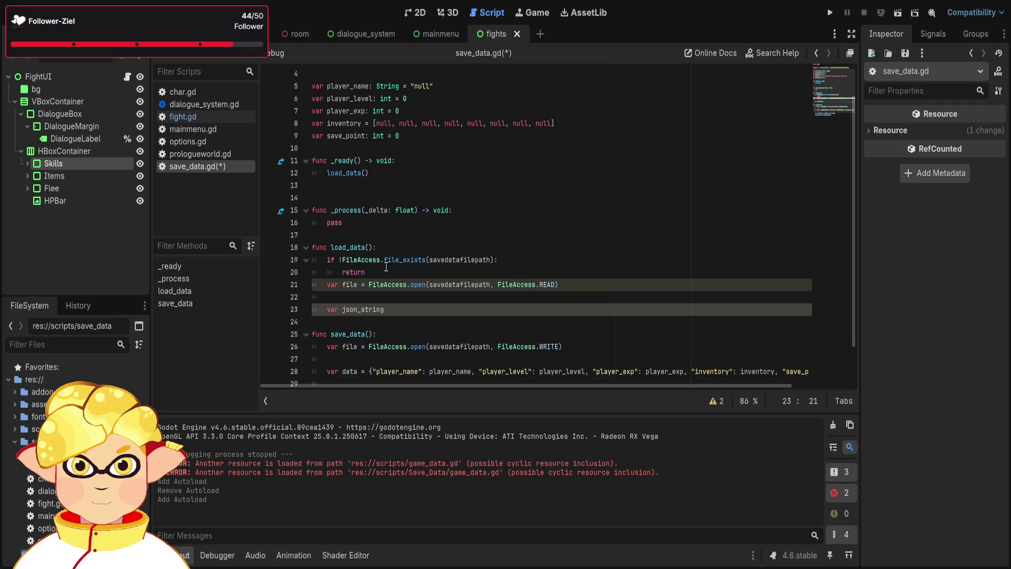
pyautogui.write('= get')
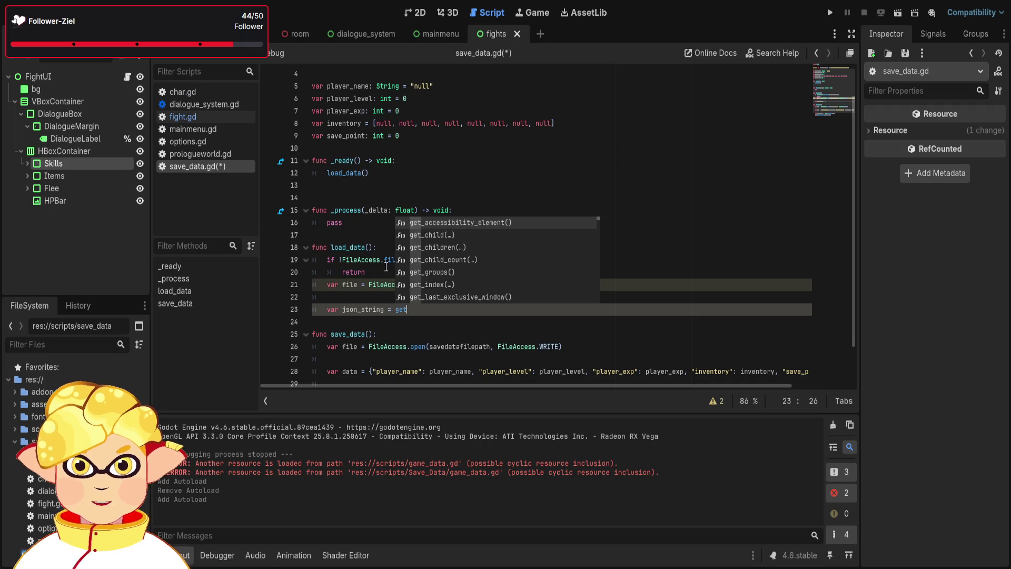
pyautogui.write('_file')
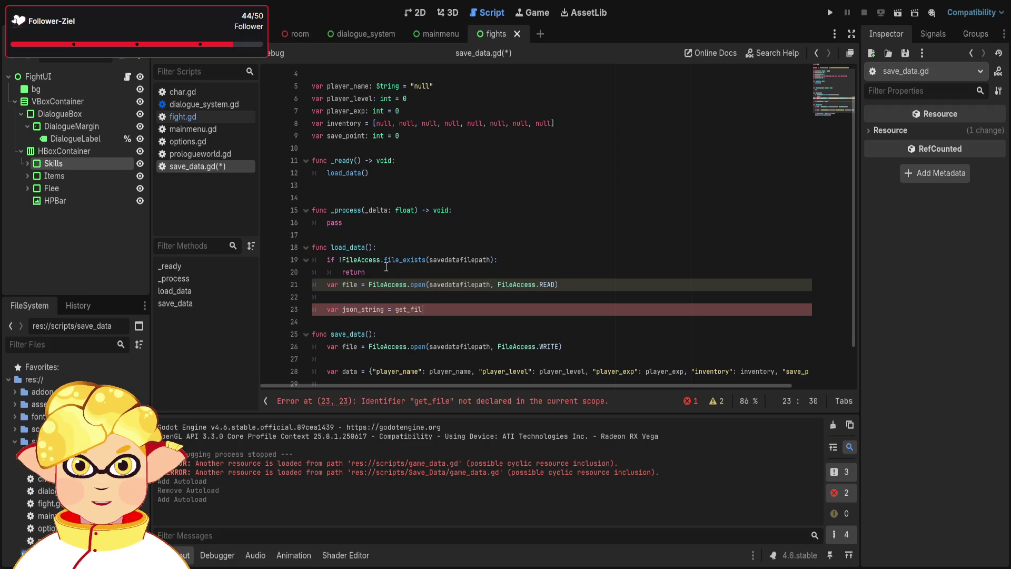
pyautogui.press('BackSpace')
pyautogui.press('BackSpace')
pyautogui.press('BackSpace')
pyautogui.write('.')
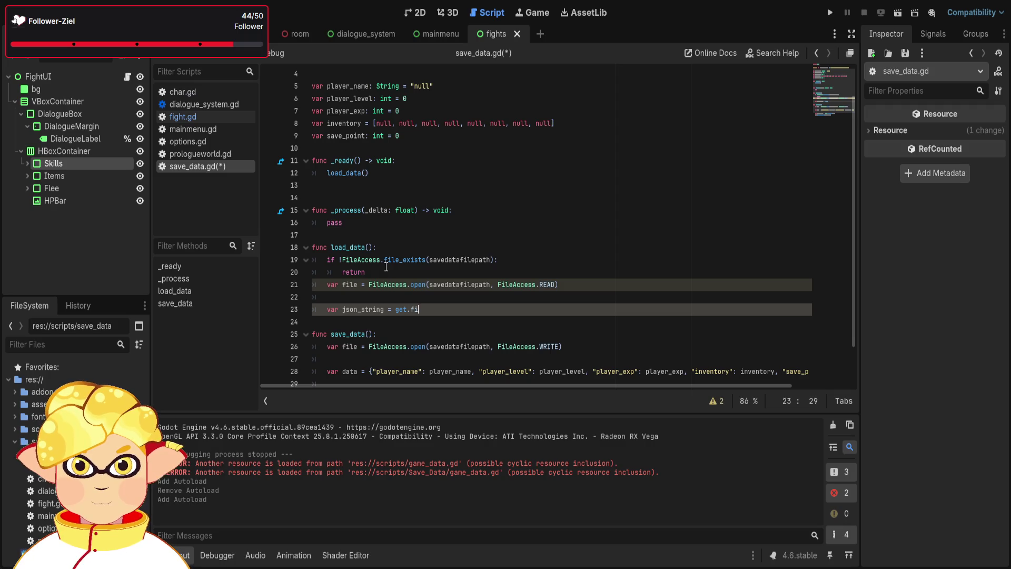
pyautogui.write('file')
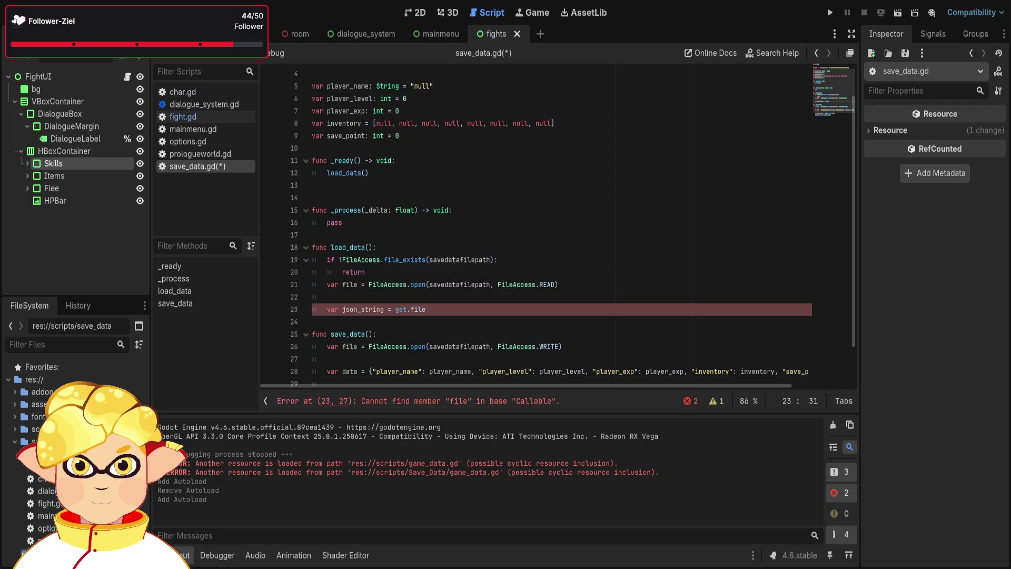
pyautogui.press('BackSpace')
pyautogui.press('BackSpace')
pyautogui.press('BackSpace')
pyautogui.press('BackSpace')
pyautogui.write('file.get')
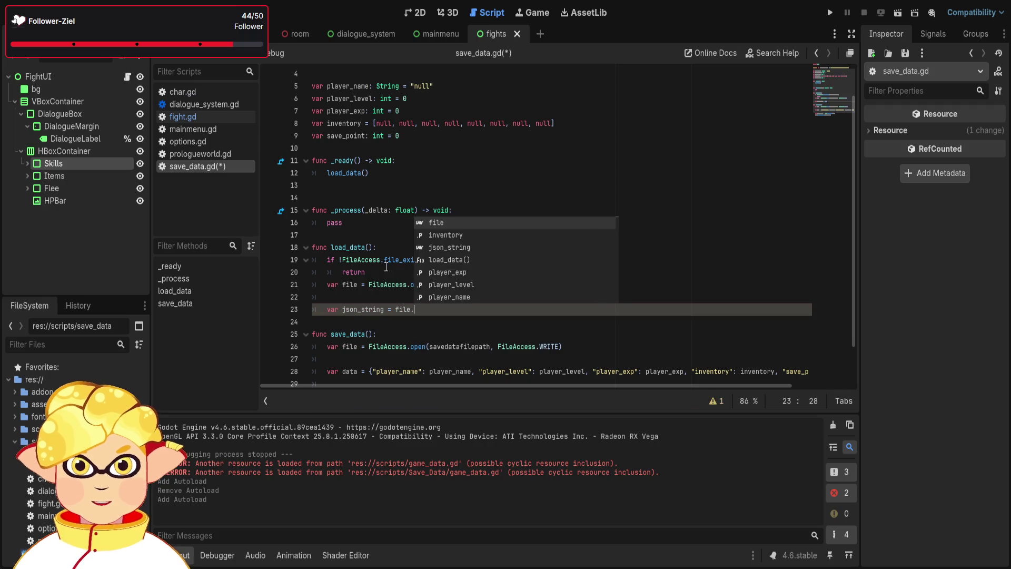
pyautogui.write('_as')
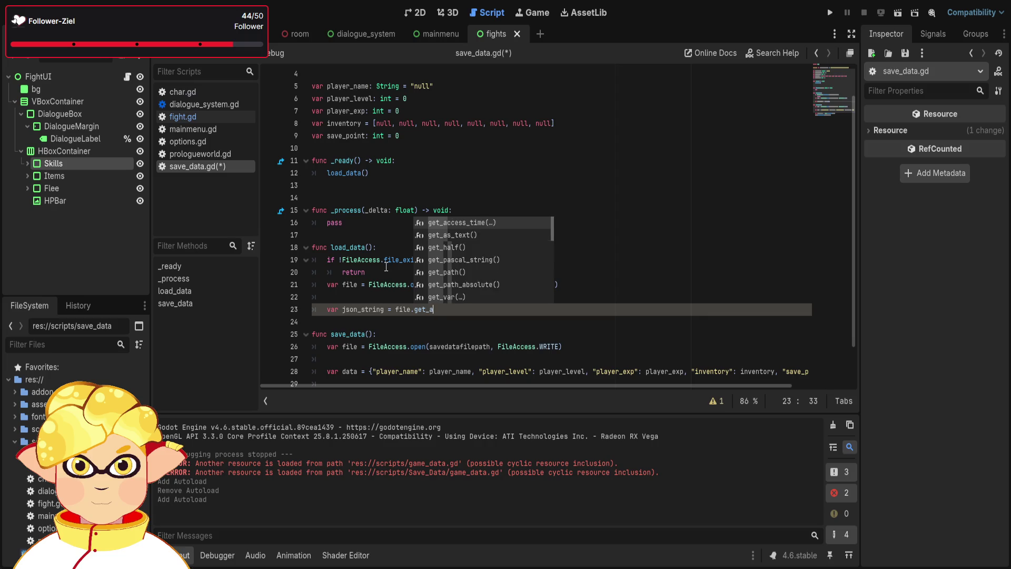
pyautogui.press('Return')
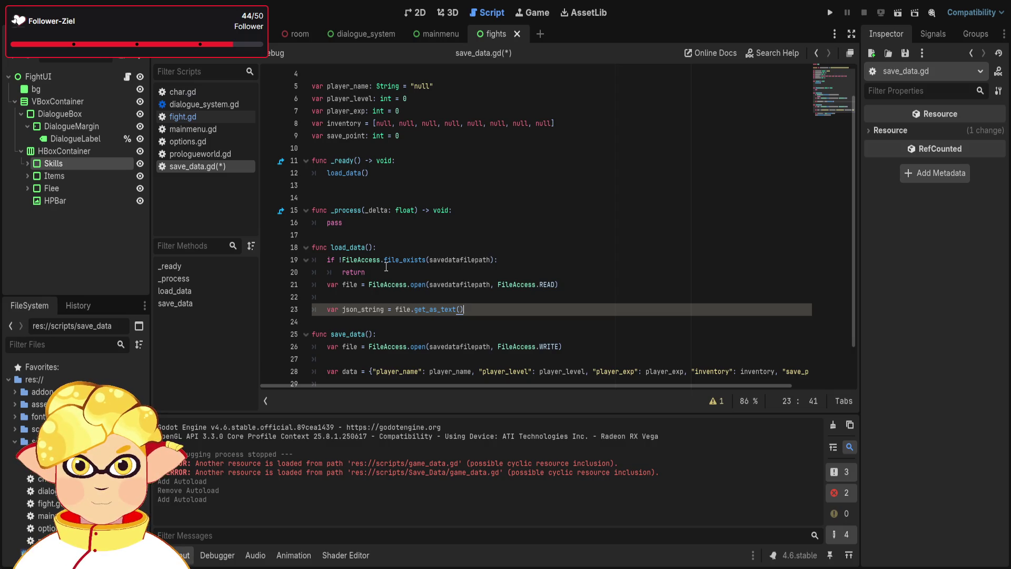
pyautogui.press('Return')
pyautogui.press('Return')
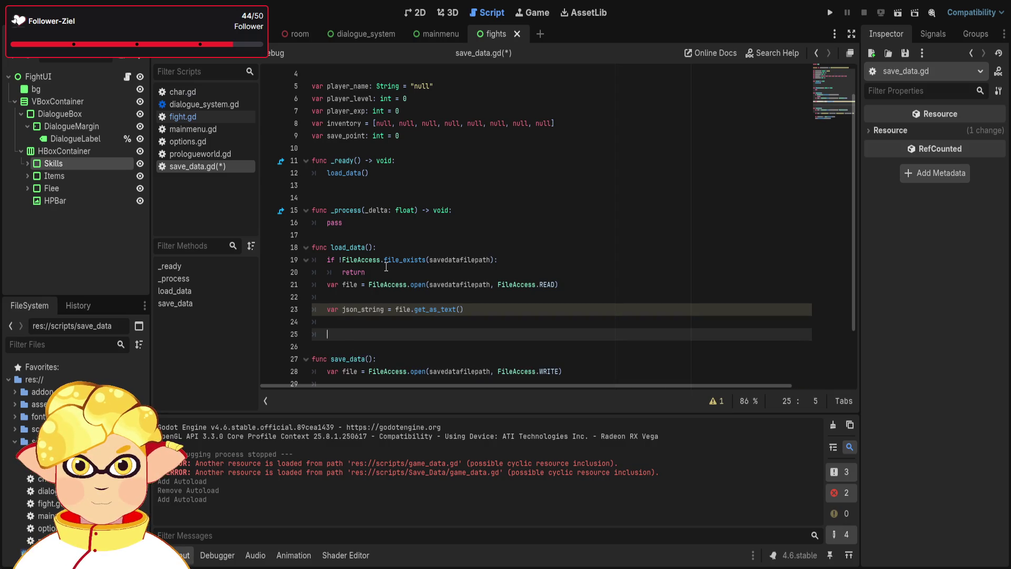
# - Add var data = JSON.parse_string(json_string) below the file read in load_data()
pyautogui.write('var da')
pyautogui.write('ta ')
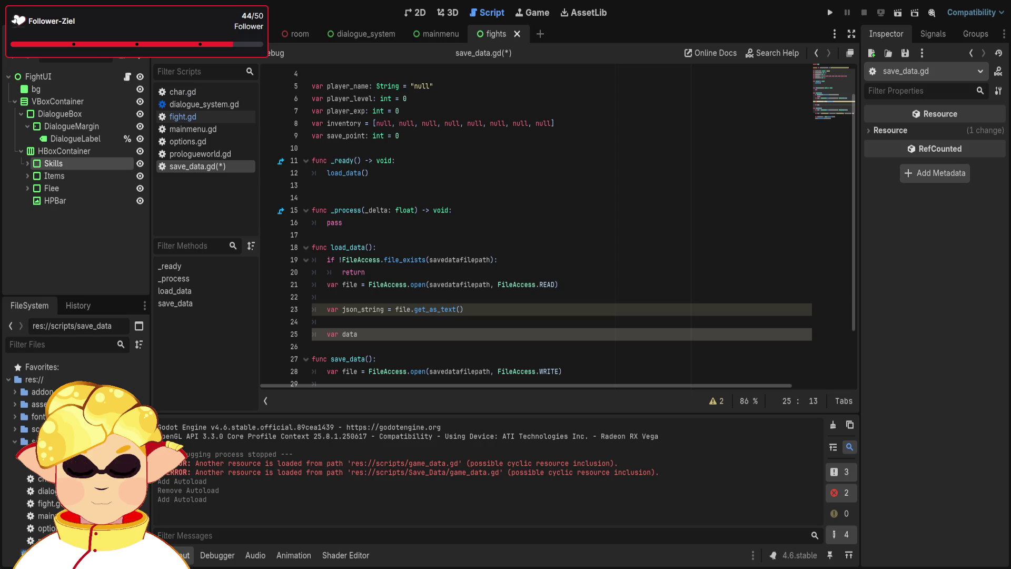
pyautogui.write('= ')
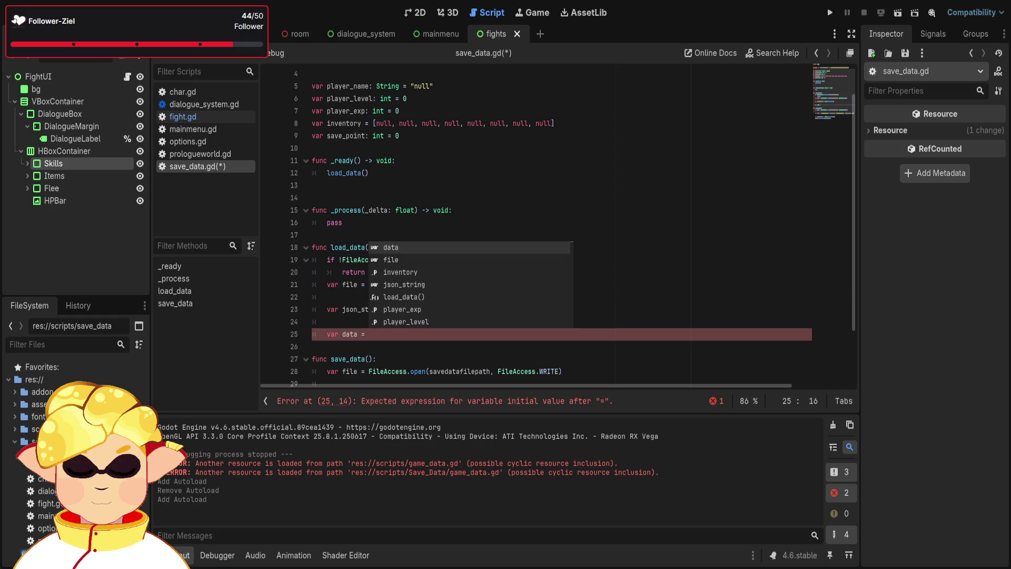
pyautogui.write('JSON')
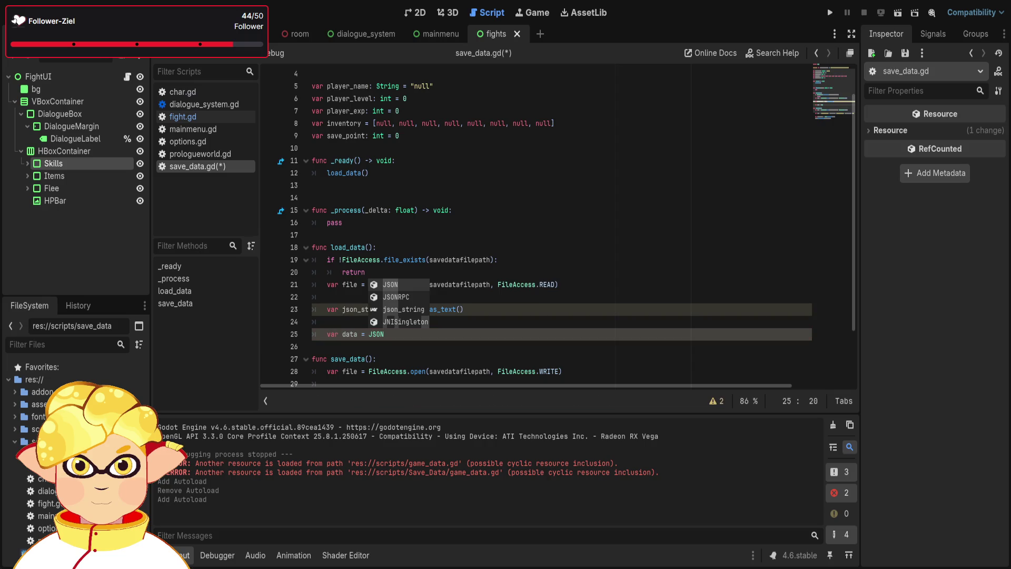
pyautogui.write('.parse')
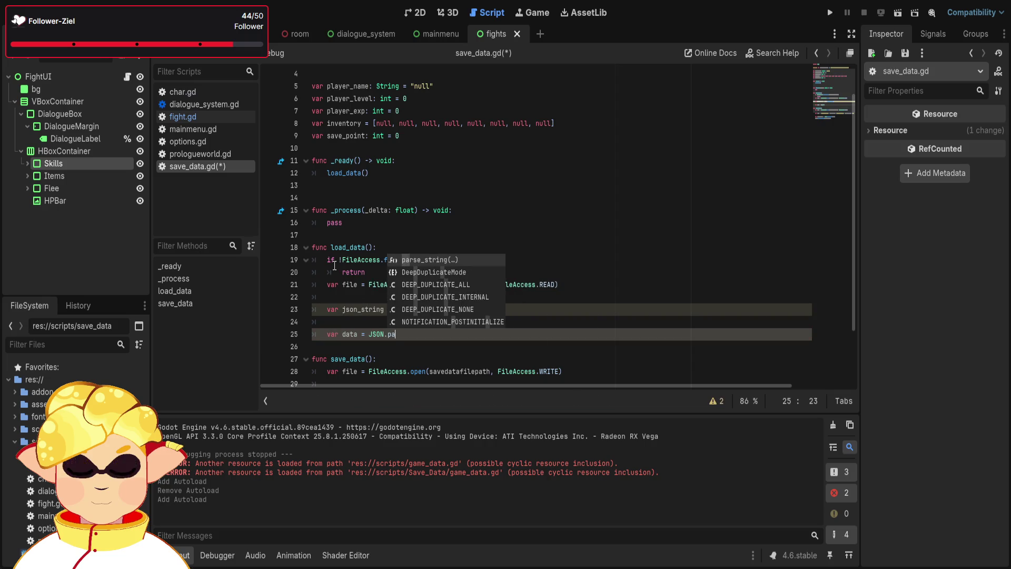
pyautogui.press('Return')
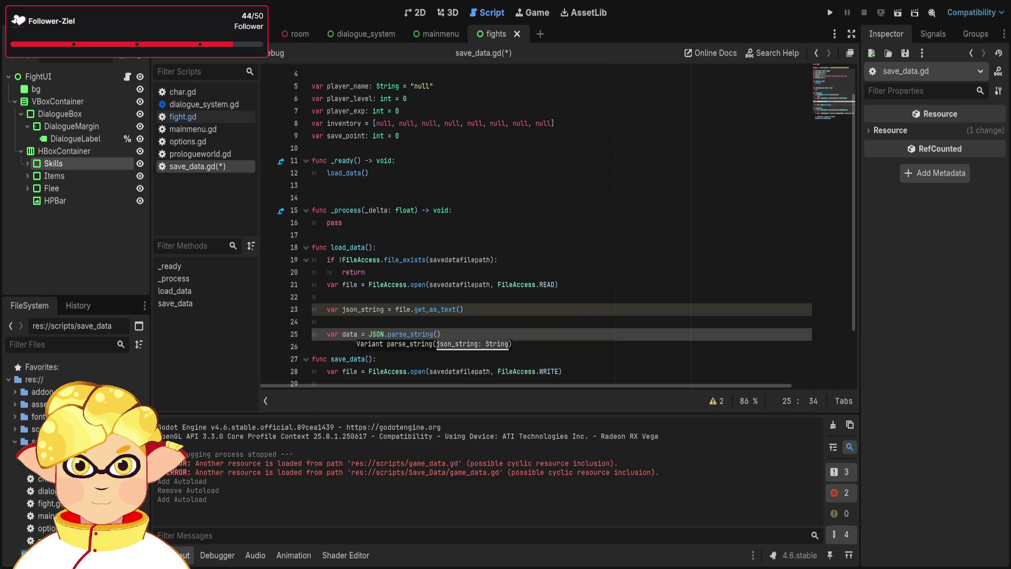
pyautogui.moveTo(342, 309); pyautogui.dragTo(383, 310)
pyautogui.hotkey('ctrl', 'c')
pyautogui.click(437, 334)
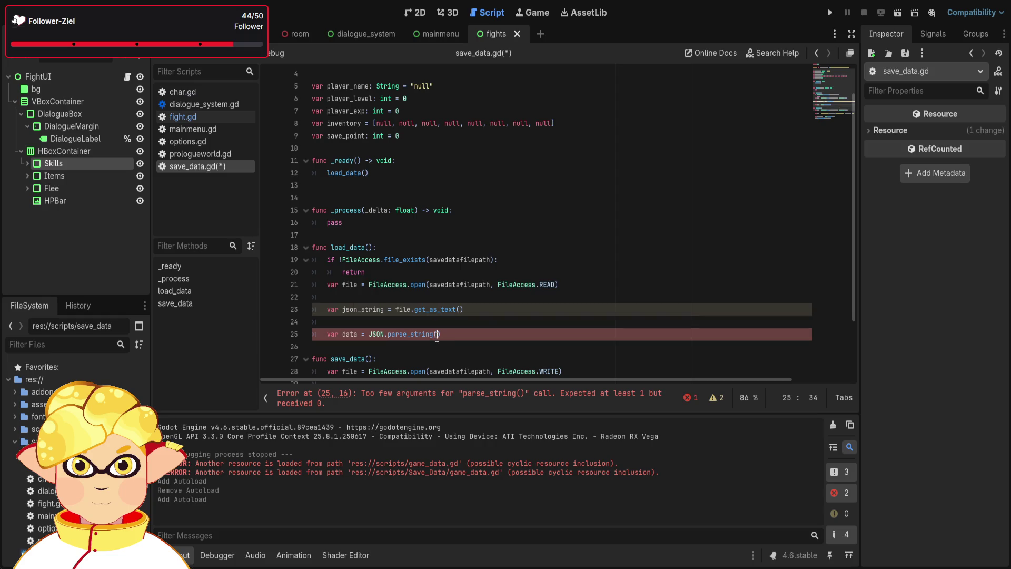
pyautogui.hotkey('ctrl', 'v')
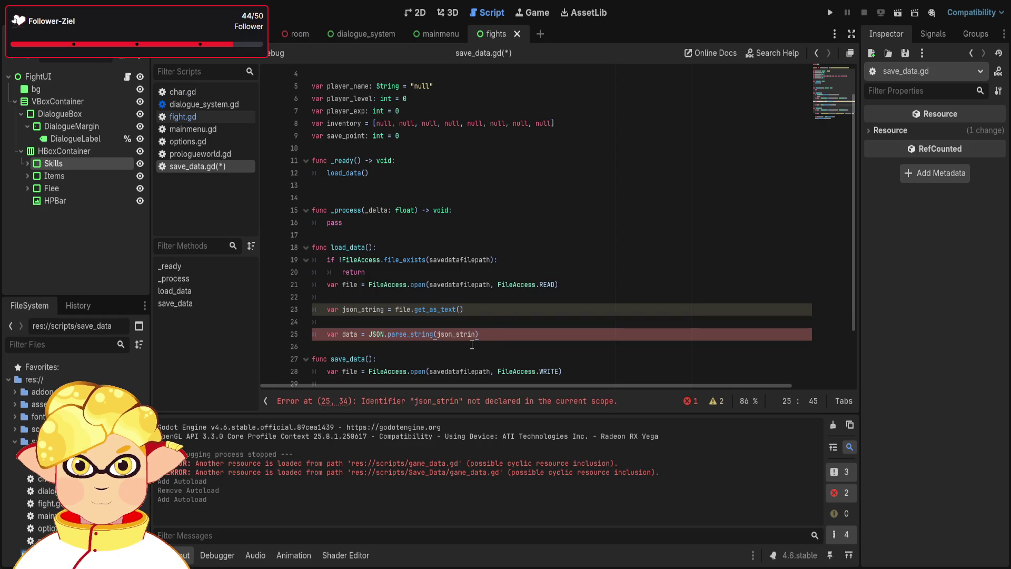
pyautogui.write('g)')
pyautogui.scroll(-1, 472, 345)
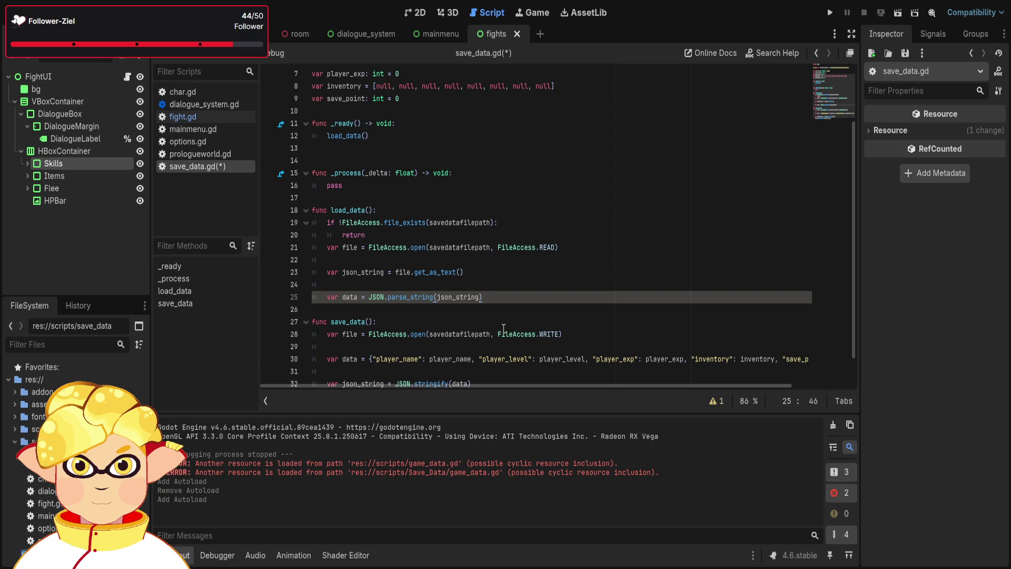
pyautogui.press('Return')
pyautogui.press('Return')
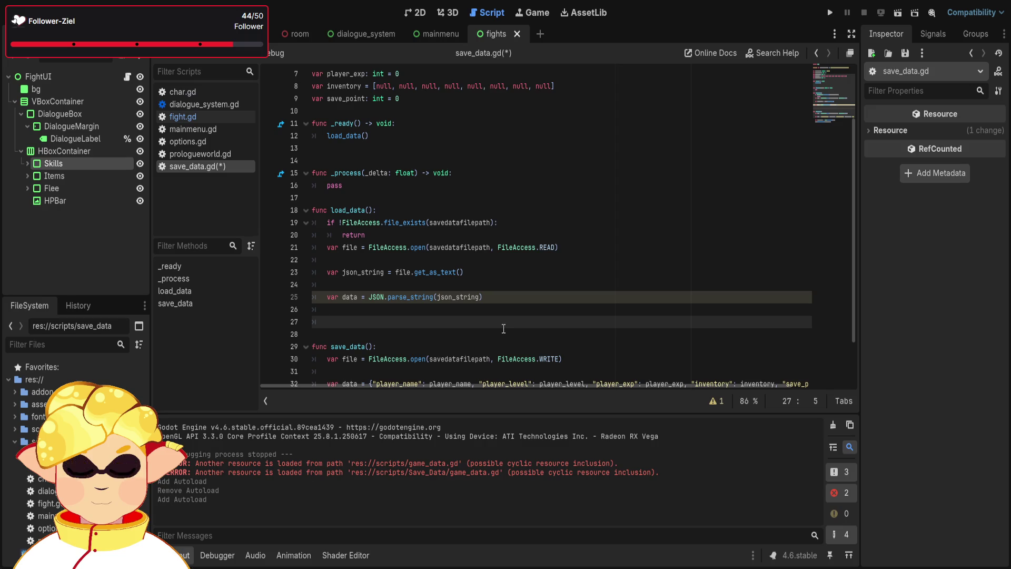
# - Add the line player_name = data["player_name"] after the parse line
pyautogui.write('player')
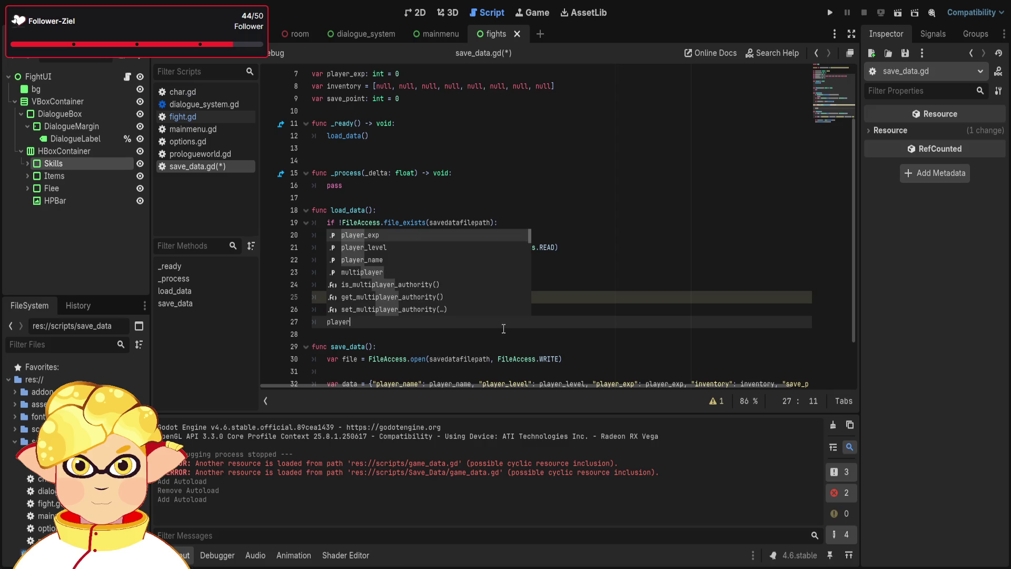
pyautogui.press('Down')
pyautogui.press('Down')
pyautogui.press('Return')
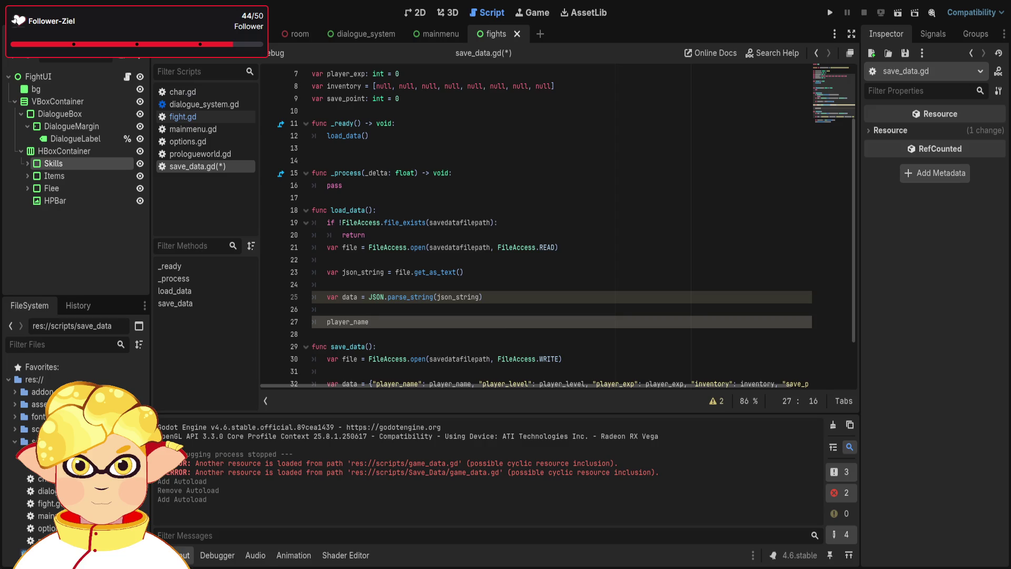
pyautogui.write('= data')
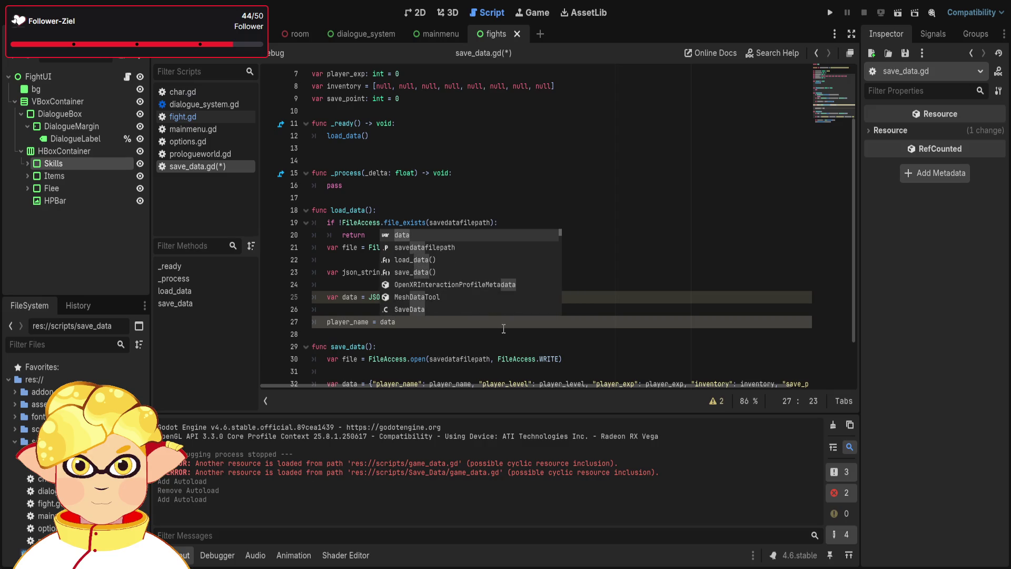
pyautogui.write('(')
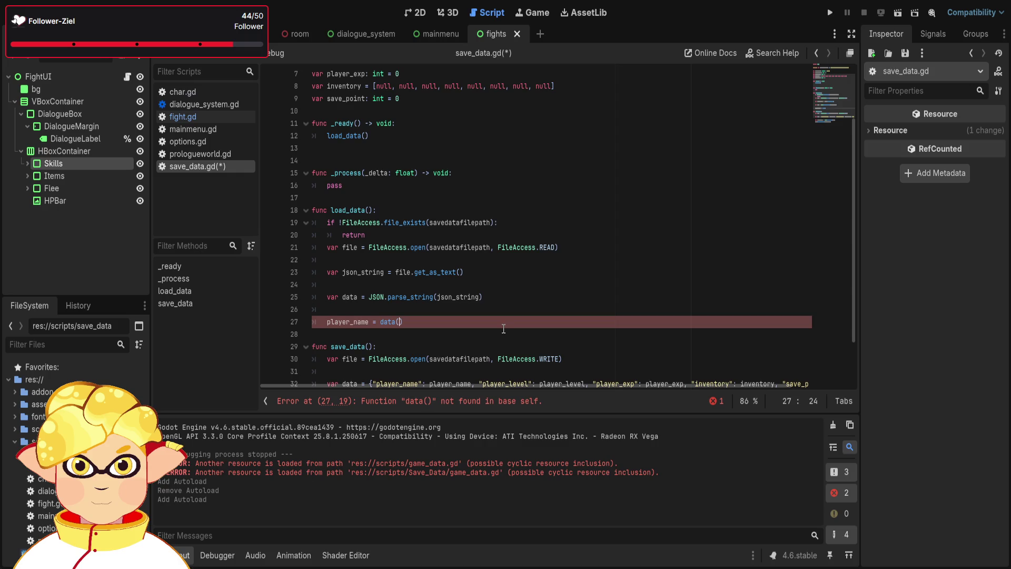
pyautogui.press('BackSpace')
pyautogui.write('[')
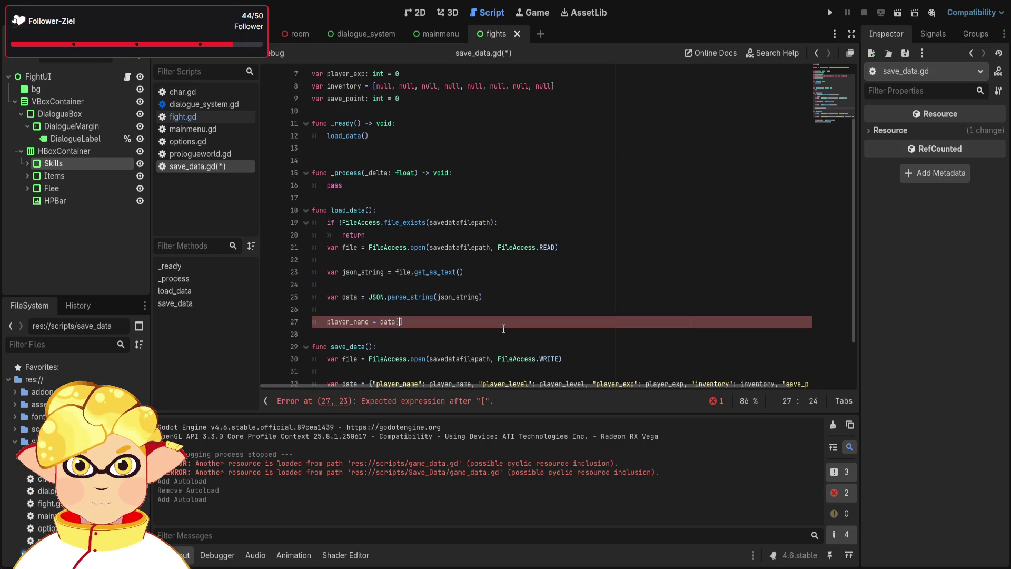
pyautogui.write('"play')
pyautogui.write('er')
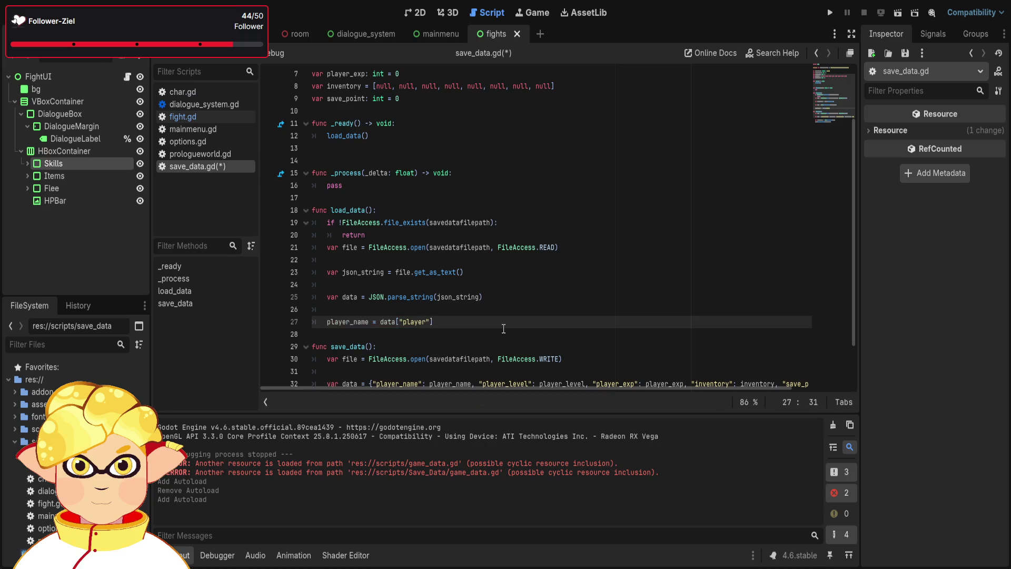
pyautogui.write('_name')
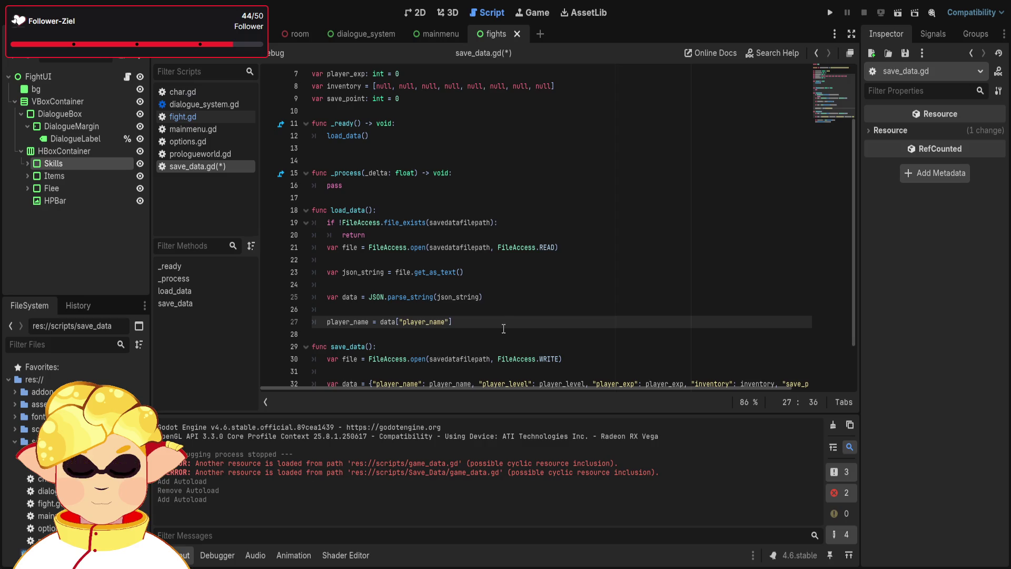
pyautogui.click(503, 328)
pyautogui.click(499, 327)
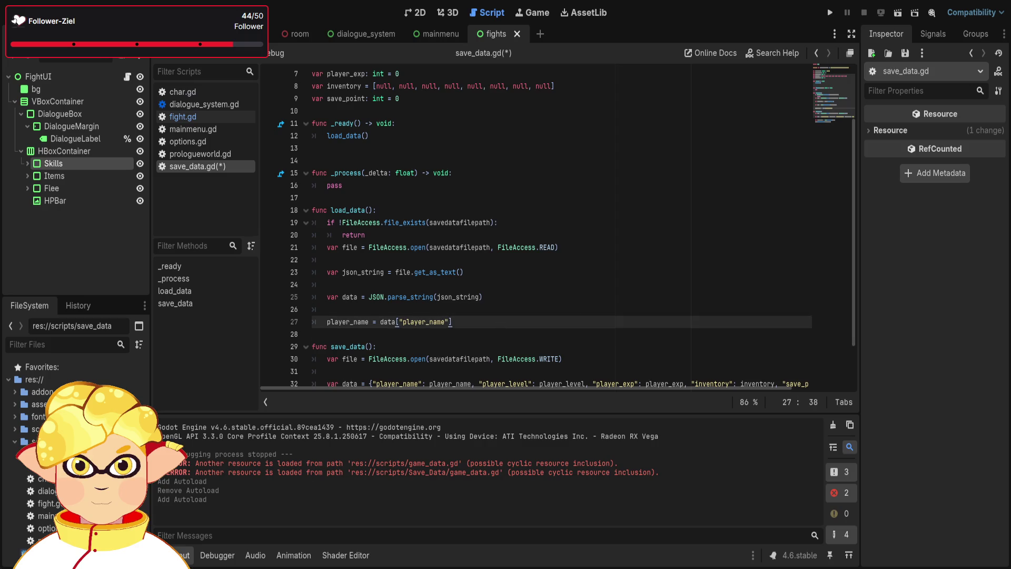
pyautogui.scroll(-1, 499, 327)
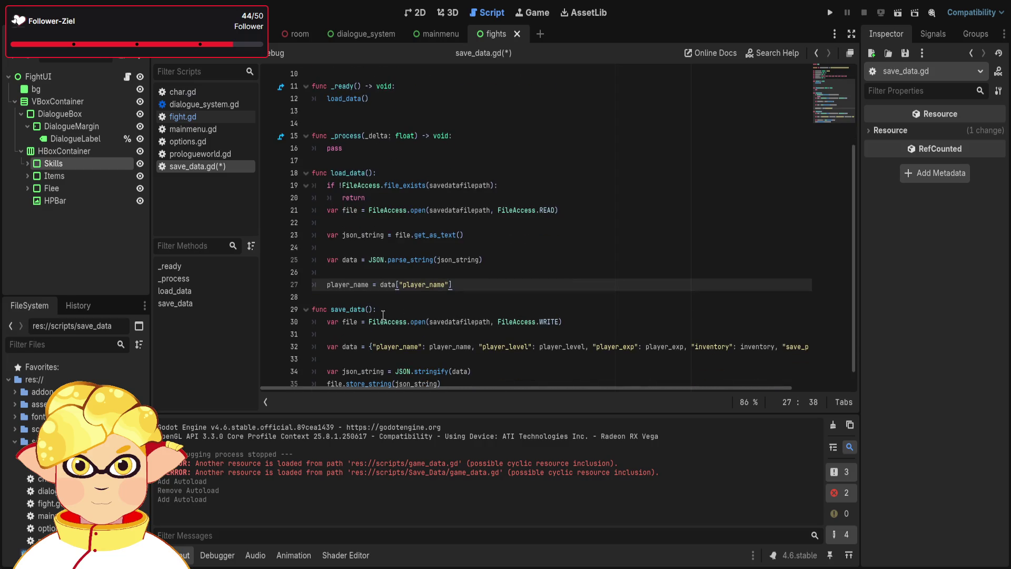
# - Tidy load_data() spacing: blank line after the return, none around json_string
pyautogui.click(305, 309)
pyautogui.click(346, 274)
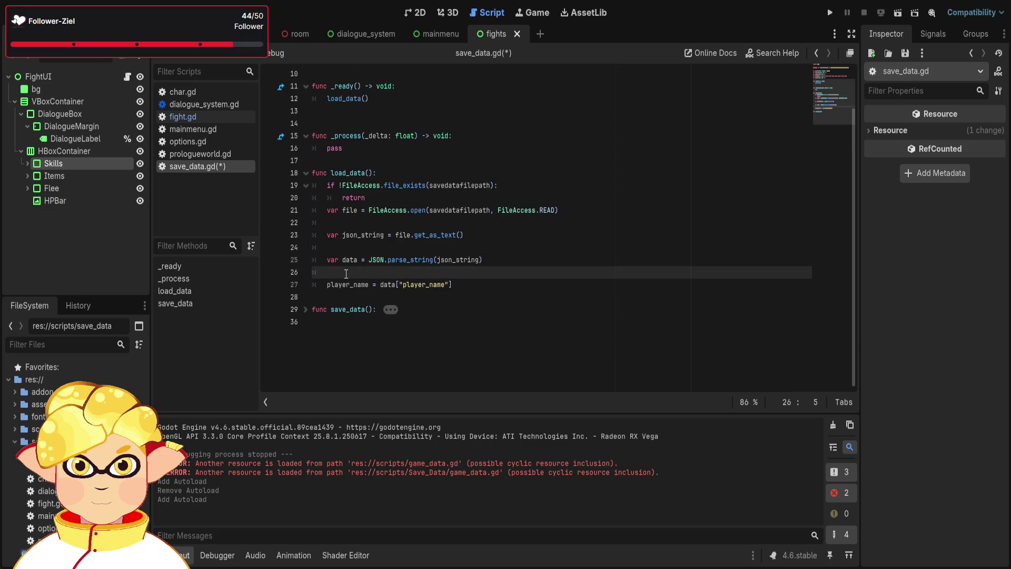
pyautogui.click(380, 199)
pyautogui.press('Return')
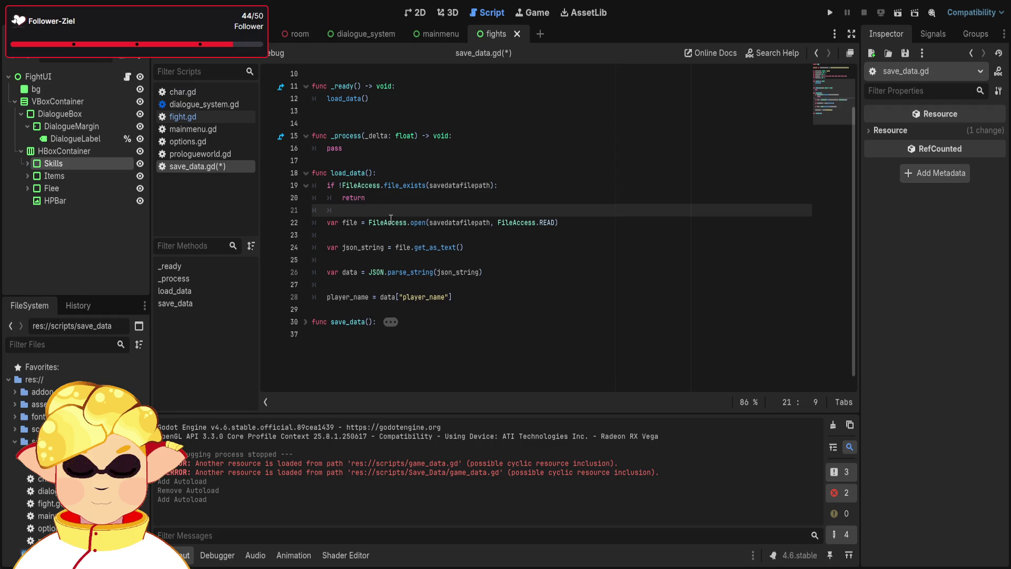
pyautogui.click(376, 242)
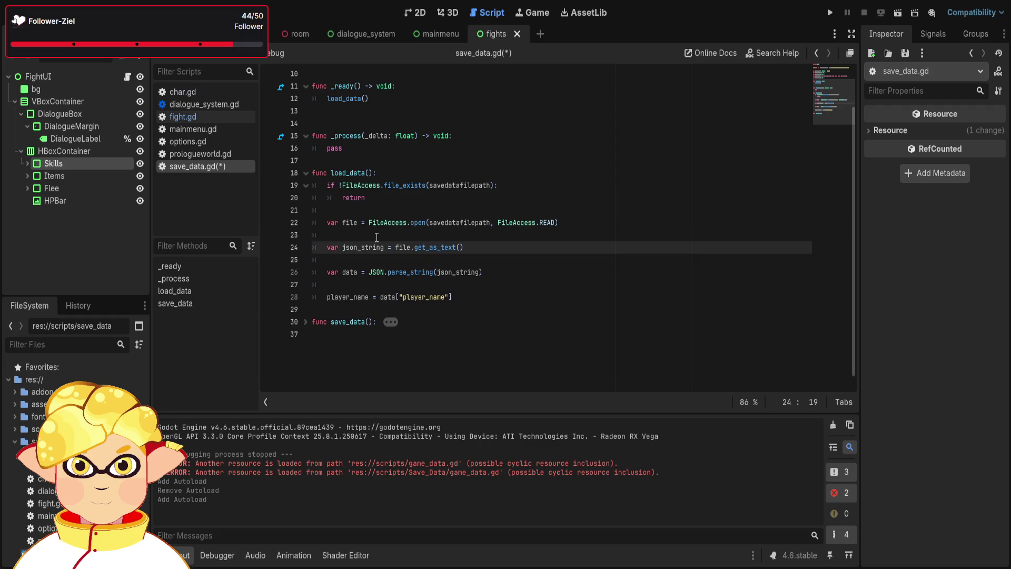
pyautogui.click(376, 237)
pyautogui.press('BackSpace')
pyautogui.press('BackSpace')
pyautogui.click(393, 242)
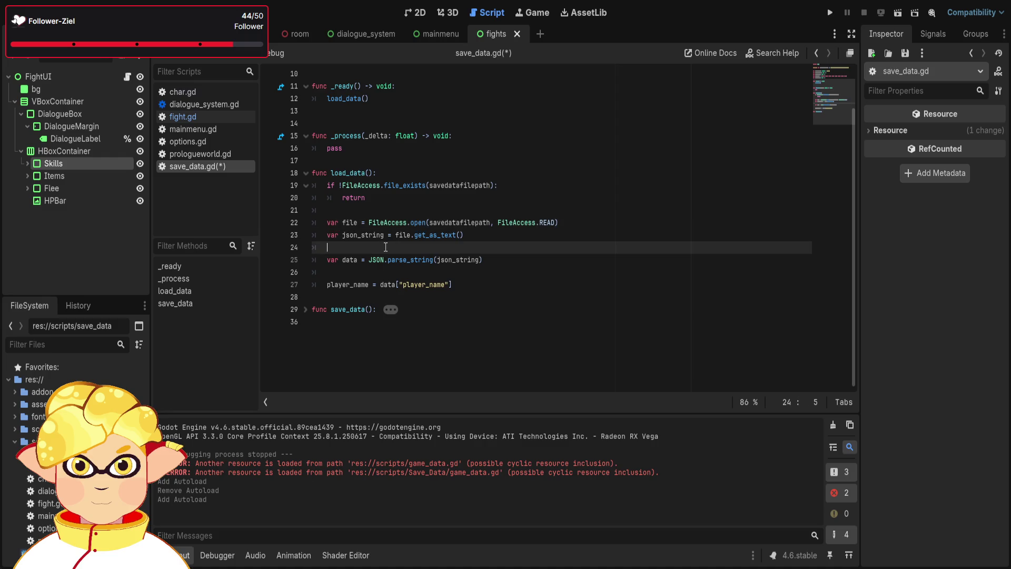
pyautogui.press('BackSpace')
pyautogui.press('BackSpace')
# - Add the comment "#statements zum laden" above the player_name assignment
pyautogui.click(383, 260)
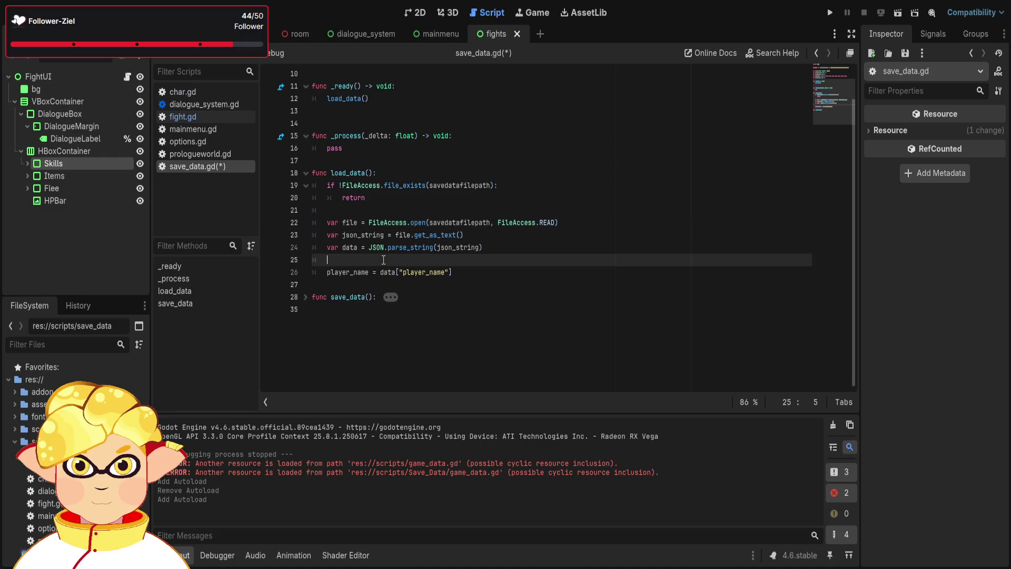
pyautogui.press('Return')
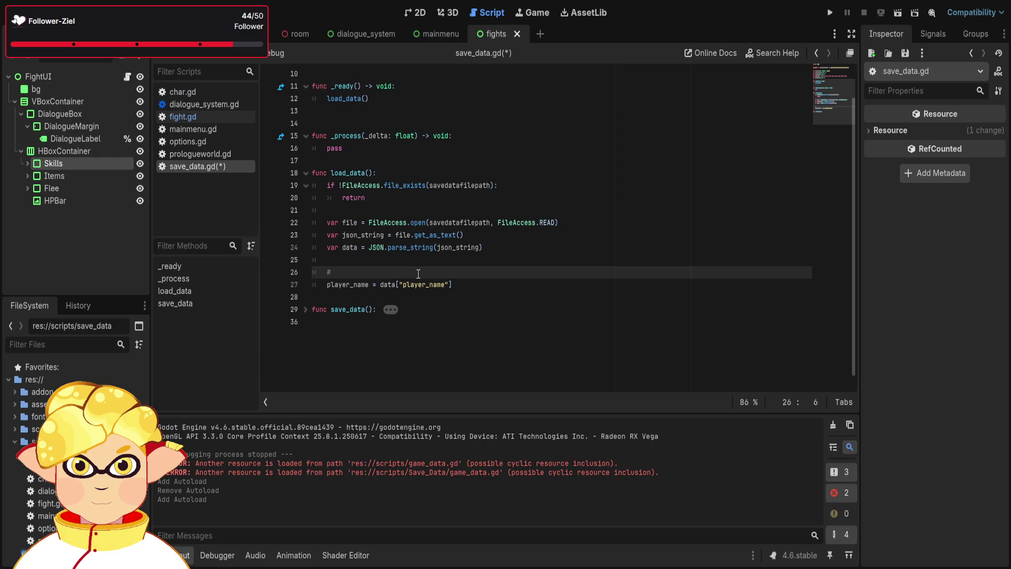
pyautogui.write('statement')
pyautogui.write('s zum laden')
pyautogui.moveTo(484, 285); pyautogui.dragTo(313, 286)
pyautogui.hotkey('ctrl', 'c')
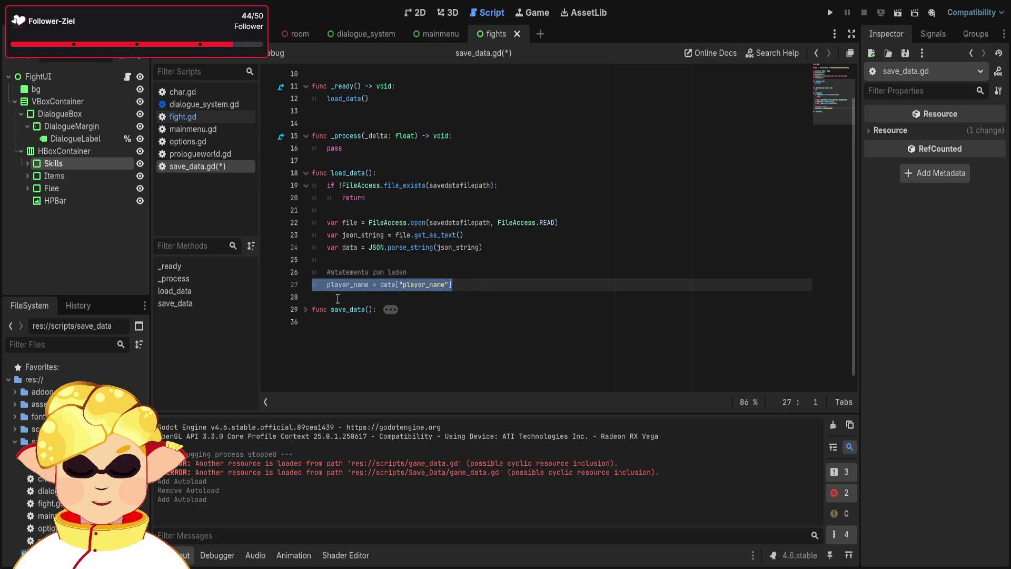
# - Duplicate the player_name assignment line four times below itself
pyautogui.click(474, 290)
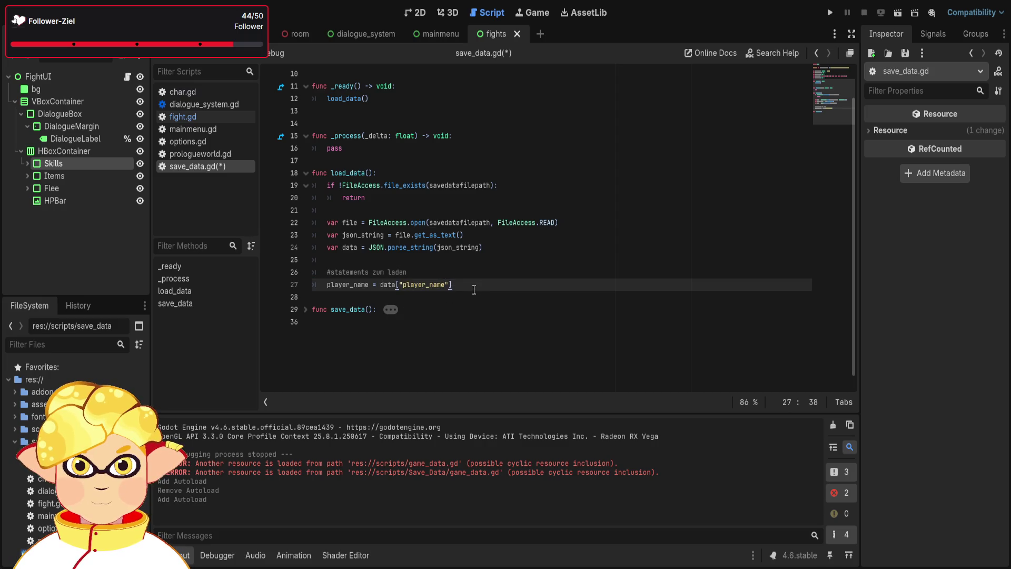
pyautogui.press('Return')
pyautogui.hotkey('ctrl', 'v')
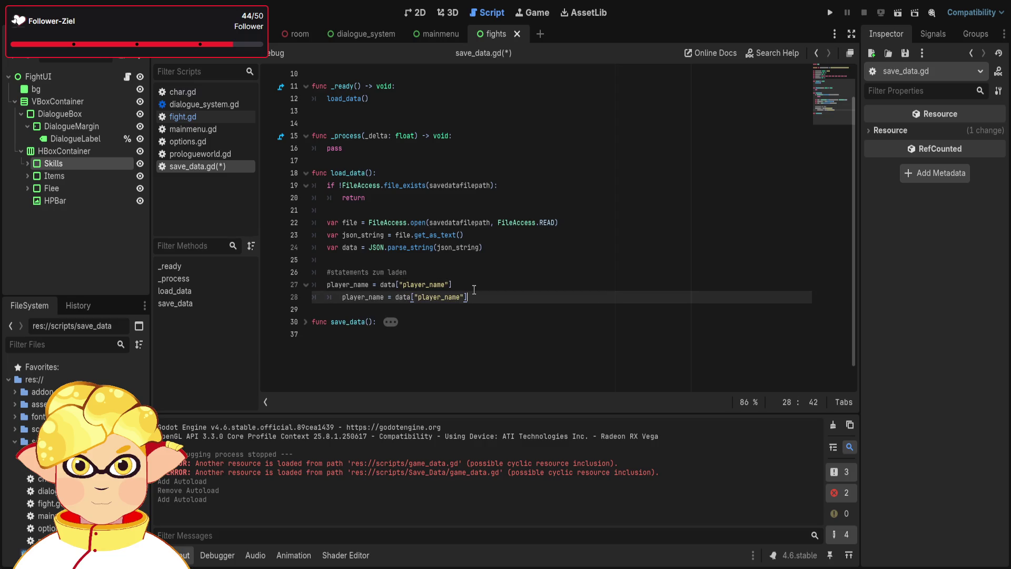
pyautogui.press('BackSpace')
pyautogui.press('BackSpace')
pyautogui.press('BackSpace')
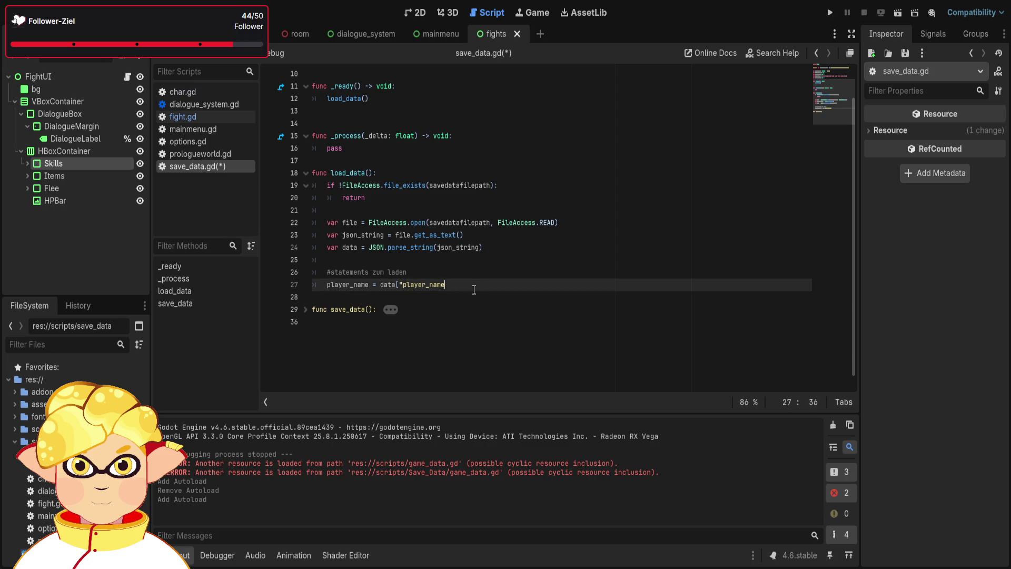
pyautogui.scroll(2, 474, 289)
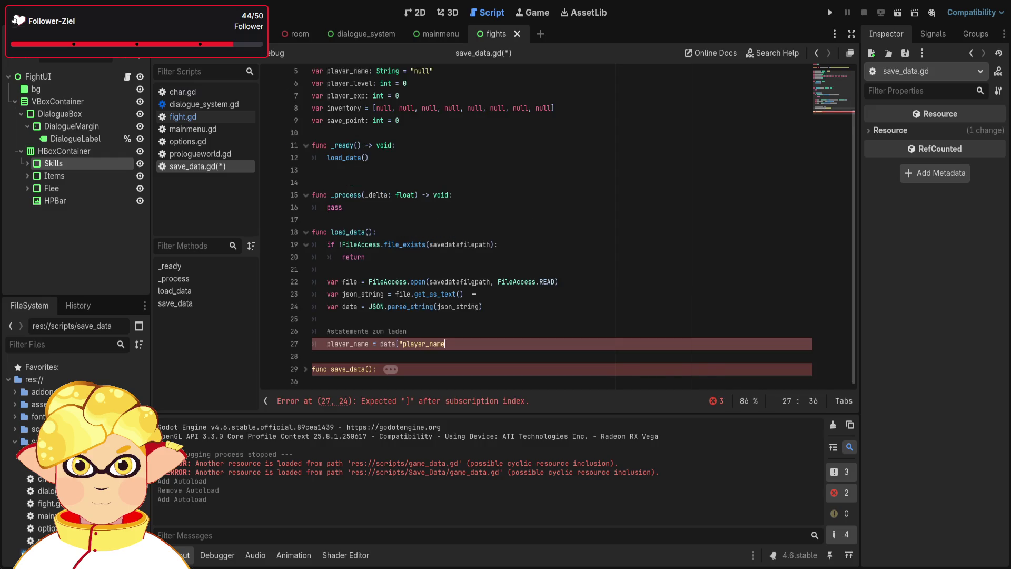
pyautogui.hotkey('ctrl', 'z')
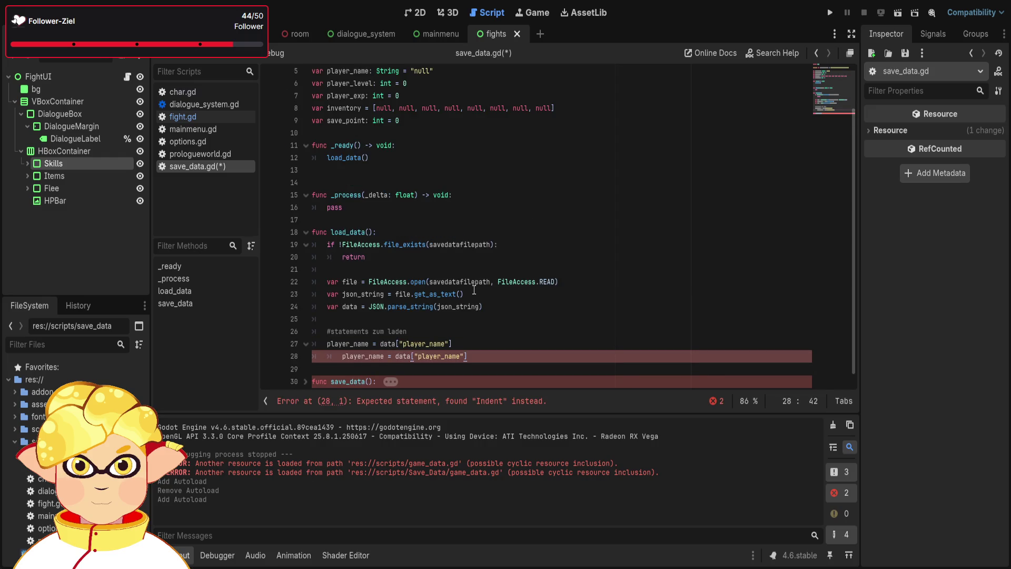
pyautogui.scroll(-1, 474, 290)
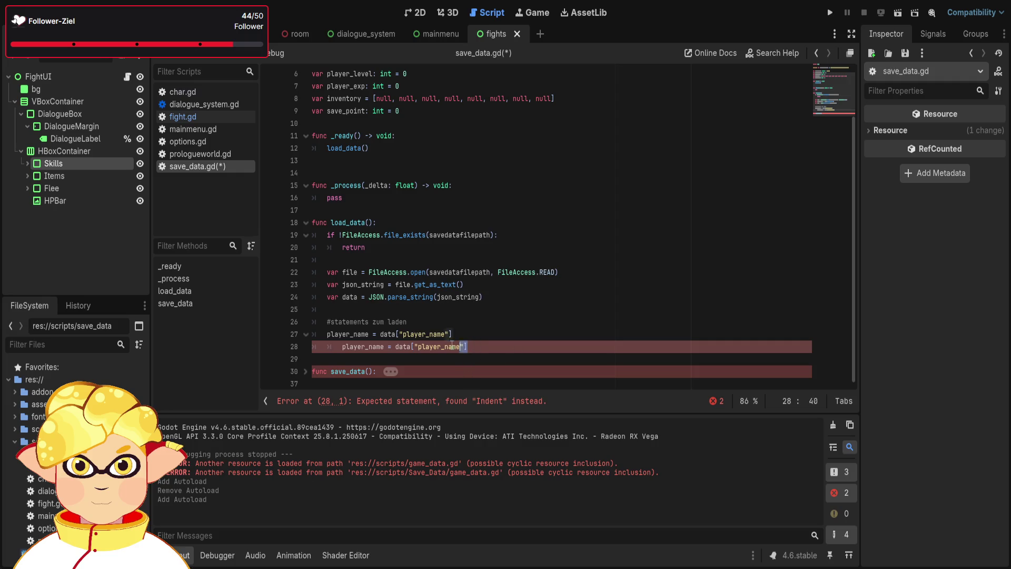
pyautogui.moveTo(468, 347); pyautogui.dragTo(301, 347)
pyautogui.press('BackSpace')
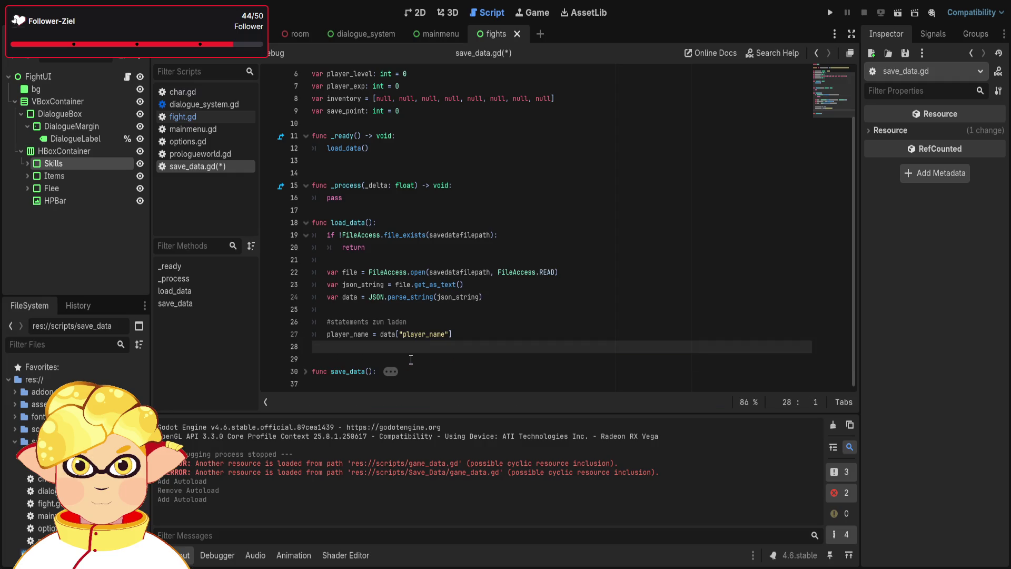
pyautogui.hotkey('ctrl', 'v')
pyautogui.press('Return')
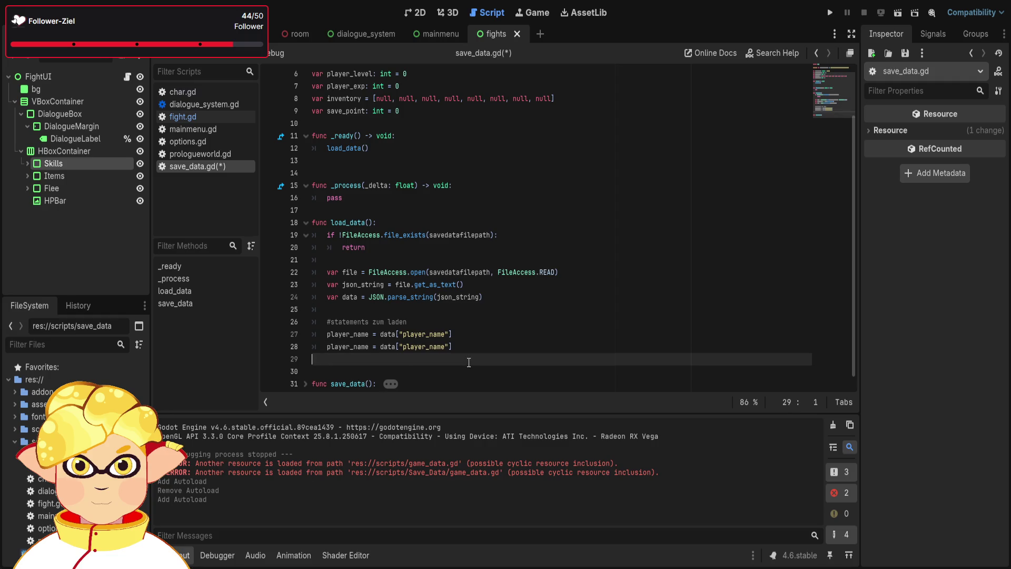
pyautogui.hotkey('ctrl', 'v')
pyautogui.press('Return')
pyautogui.hotkey('ctrl', 'v')
pyautogui.press('Return')
pyautogui.hotkey('ctrl', 'v')
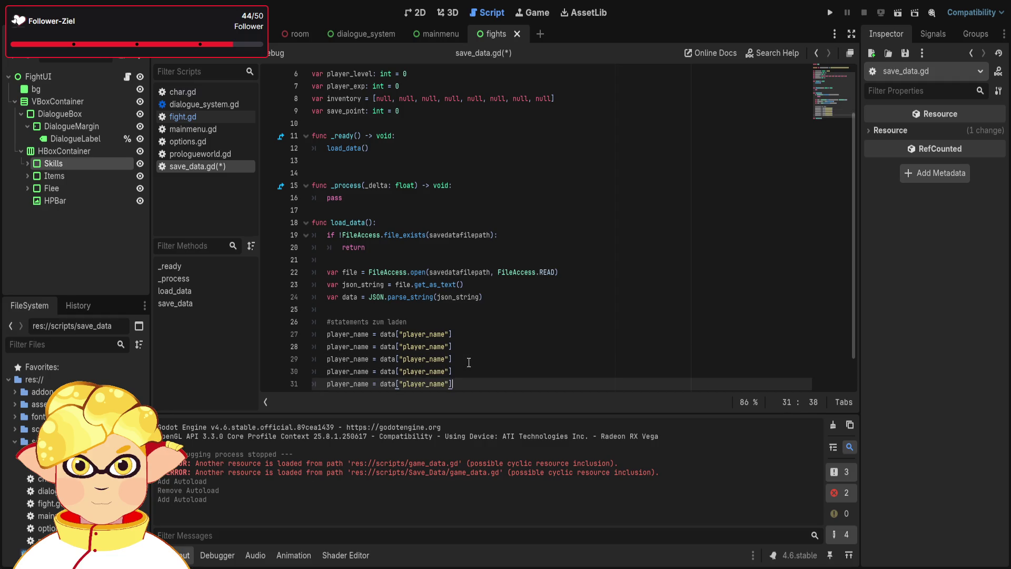
pyautogui.scroll(2, 455, 350)
pyautogui.scroll(-3, 451, 347)
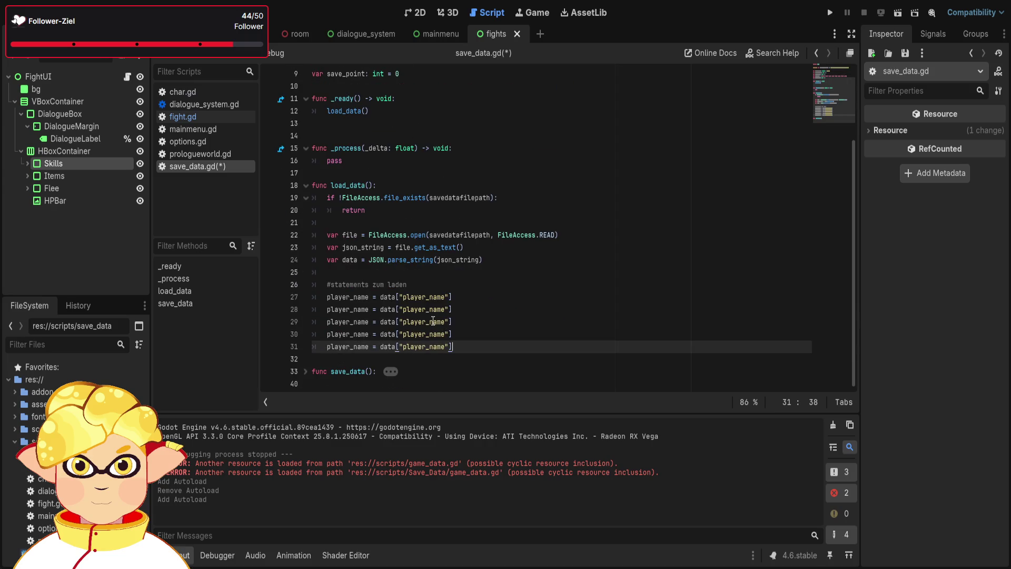
# - Change lines 28 and 29 to load player_level and player_exp from their data keys
pyautogui.click(369, 309)
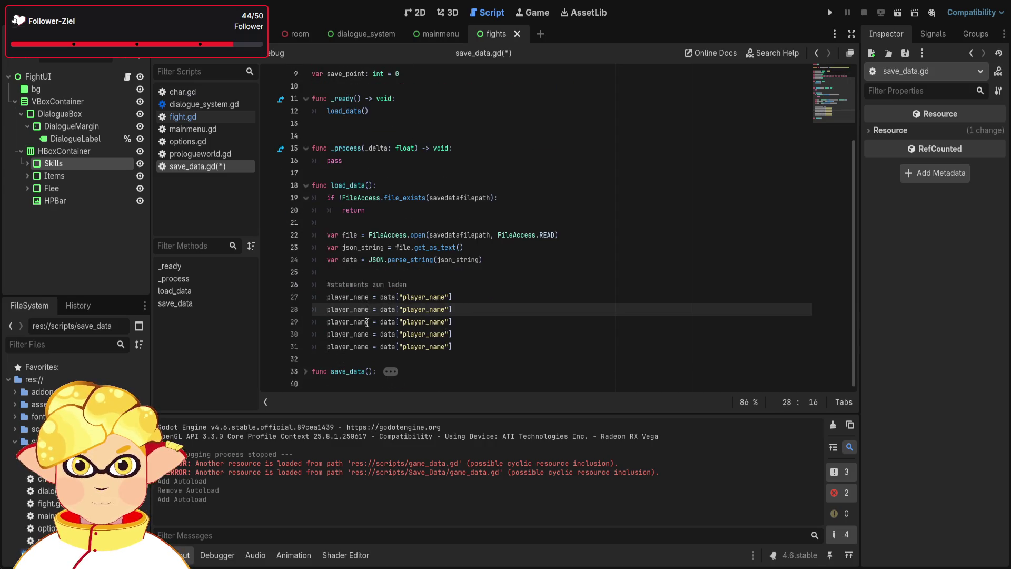
pyautogui.press('BackSpace')
pyautogui.press('BackSpace')
pyautogui.press('BackSpace')
pyautogui.write('level')
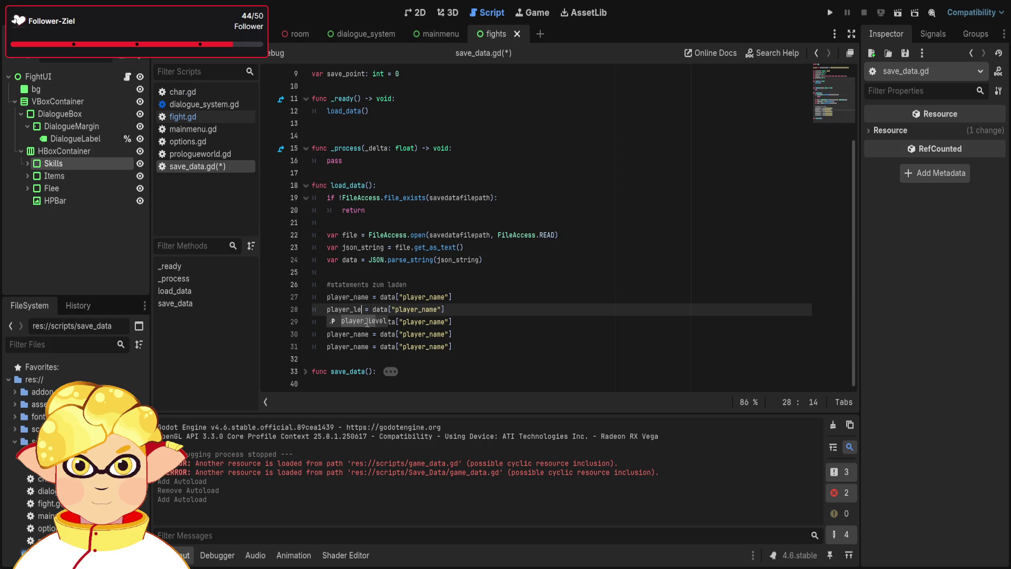
pyautogui.click(448, 310)
pyautogui.press('BackSpace')
pyautogui.press('BackSpace')
pyautogui.press('BackSpace')
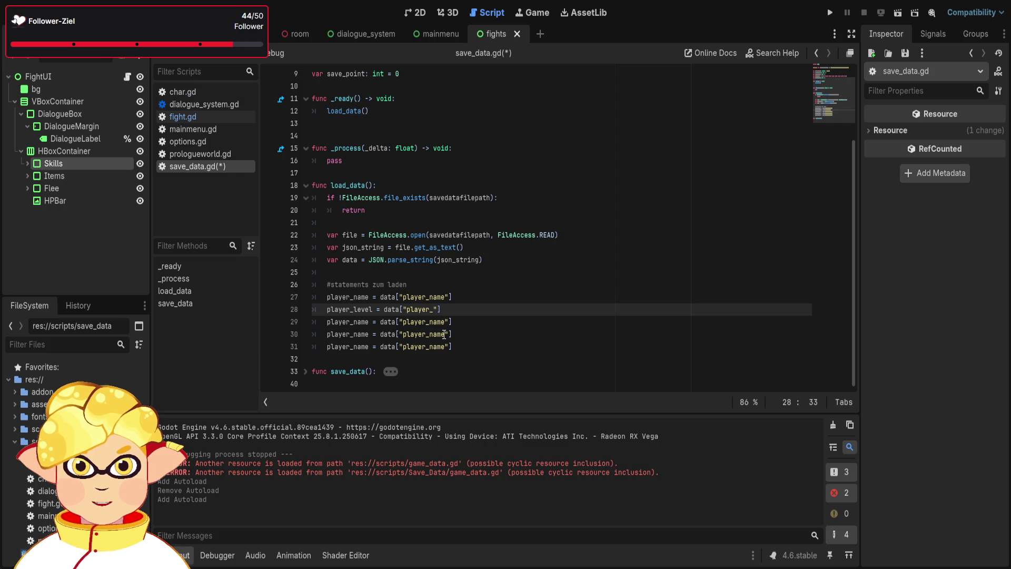
pyautogui.write('level')
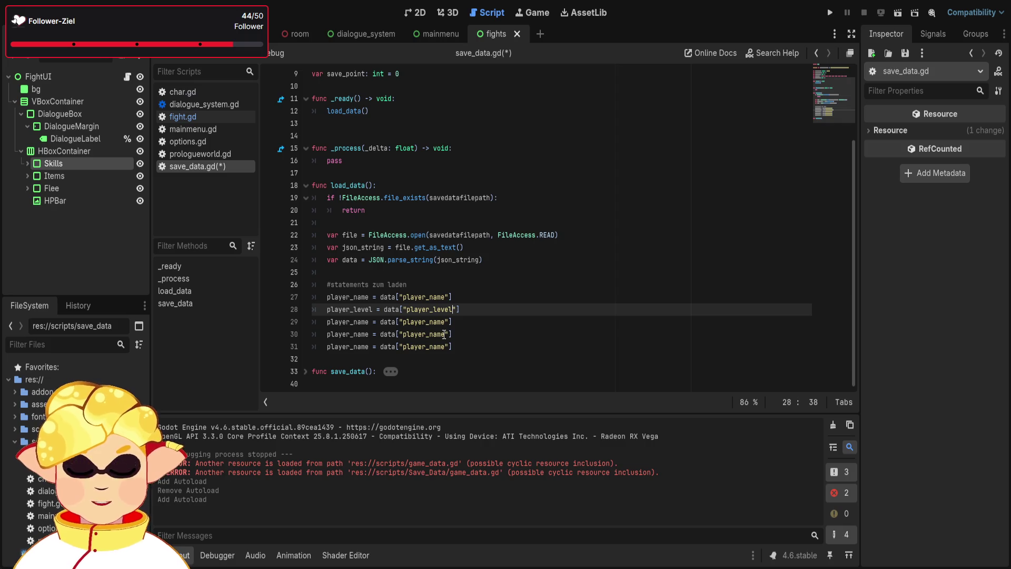
pyautogui.scroll(3, 526, 327)
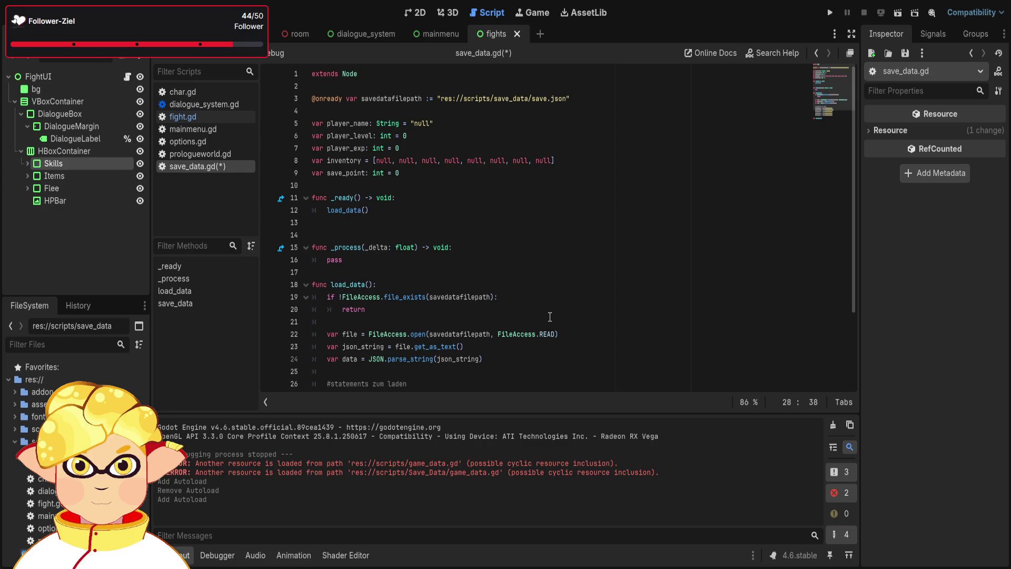
pyautogui.scroll(-3, 455, 247)
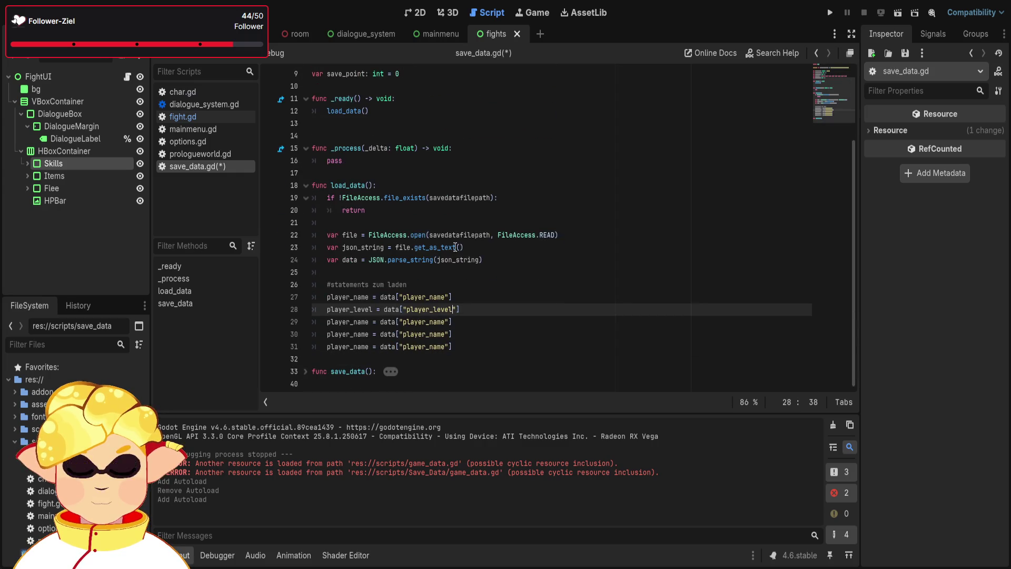
pyautogui.moveTo(369, 322); pyautogui.dragTo(354, 322)
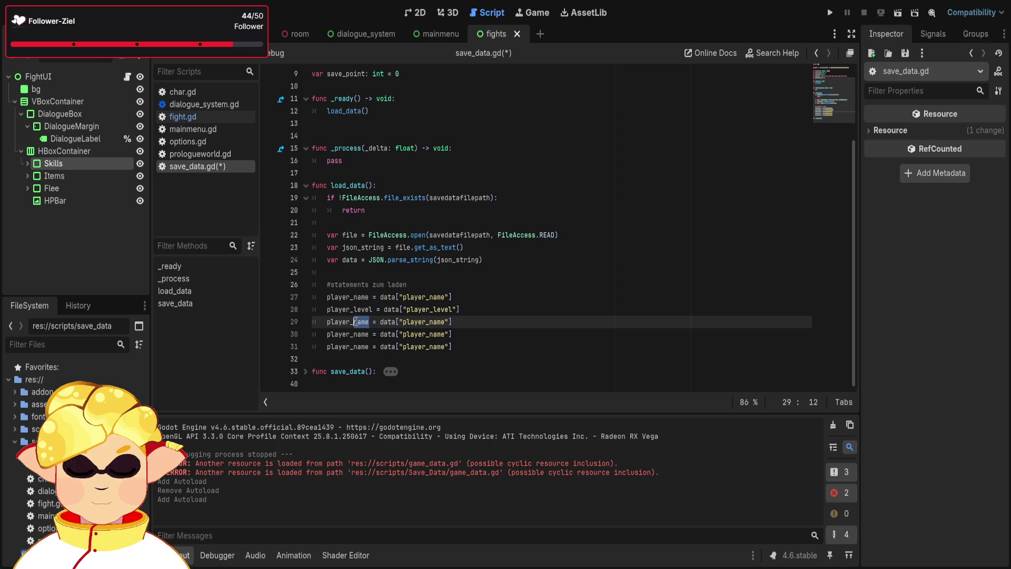
pyautogui.press('BackSpace')
pyautogui.write('exp')
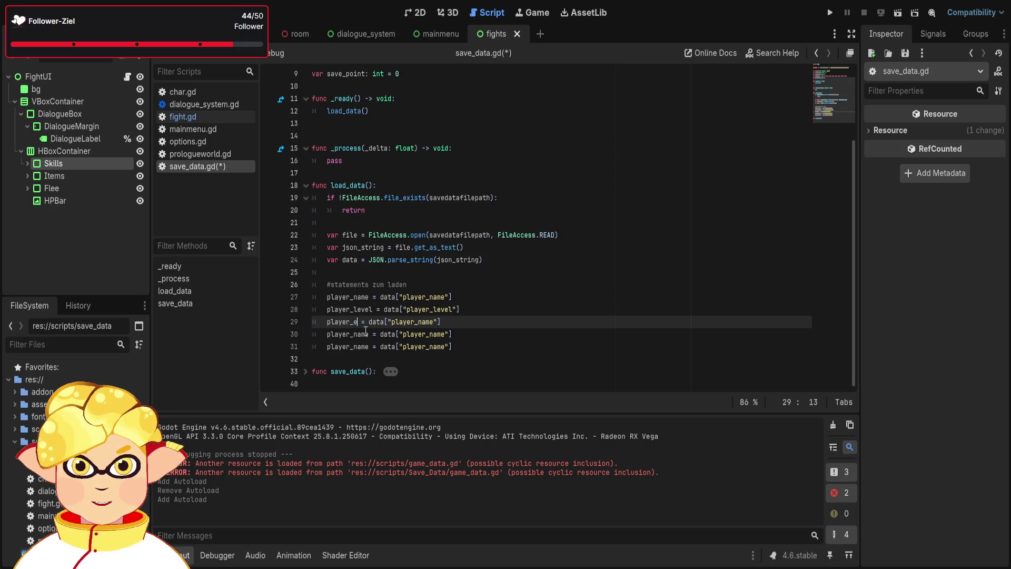
pyautogui.scroll(3, 379, 315)
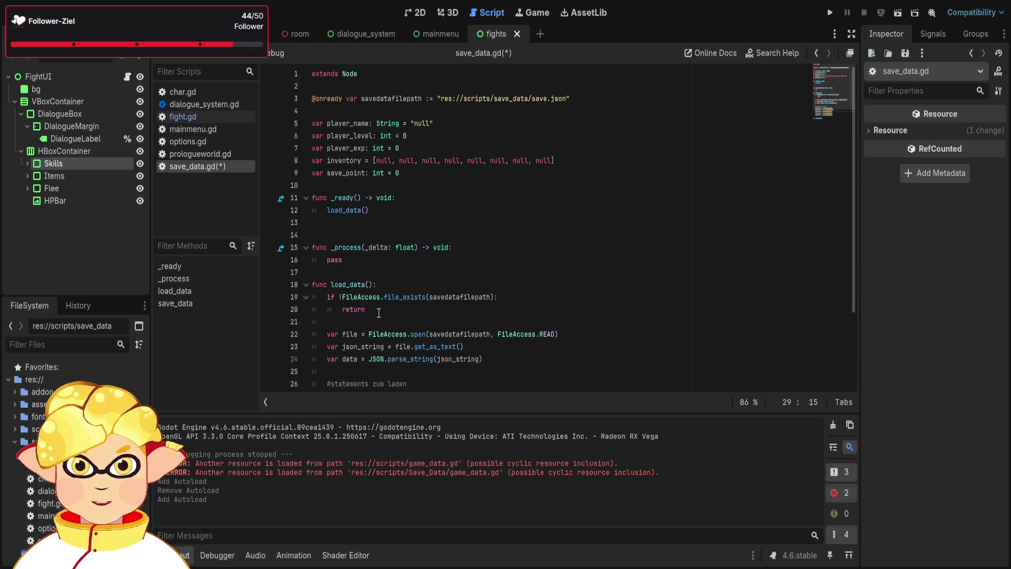
pyautogui.scroll(-3, 379, 312)
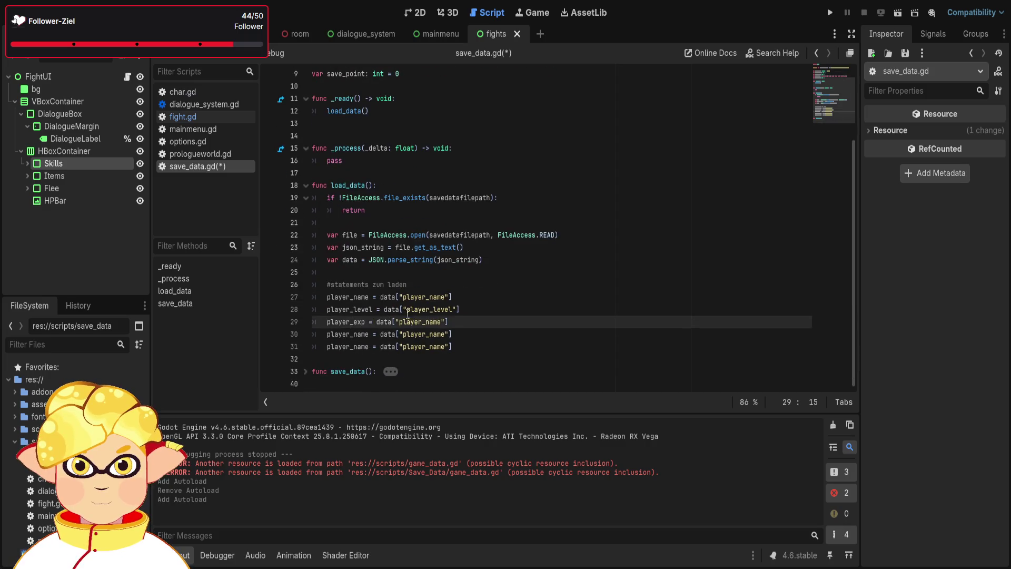
pyautogui.doubleClick(436, 322)
pyautogui.write('ex')
pyautogui.write('p')
# - Review the file-exists check in load_data() and expand the save_data() function
pyautogui.click(598, 282)
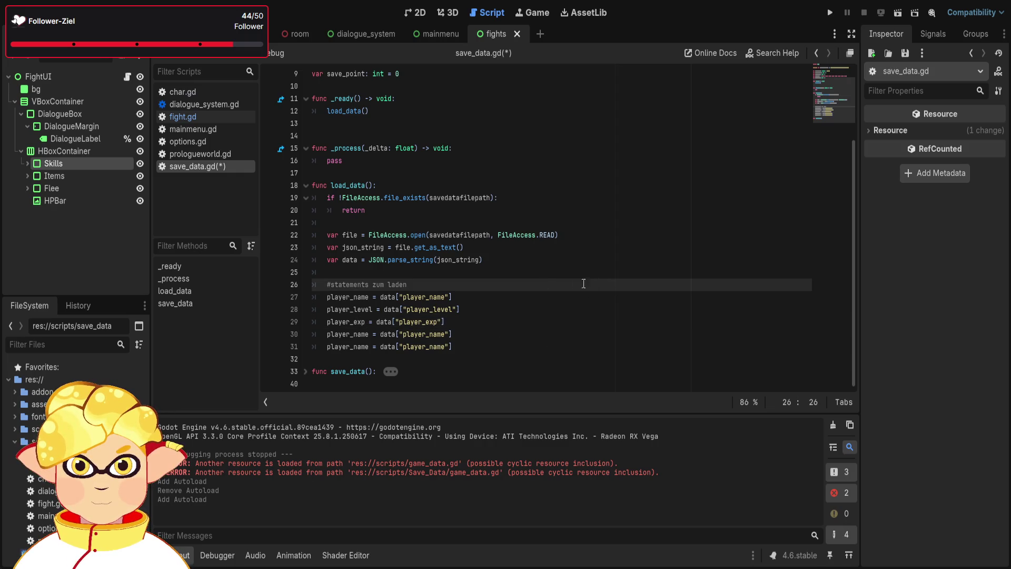
pyautogui.moveTo(327, 198)
pyautogui.mouseDown()
pyautogui.moveTo(507, 207)
pyautogui.moveTo(311, 204)
pyautogui.mouseUp()
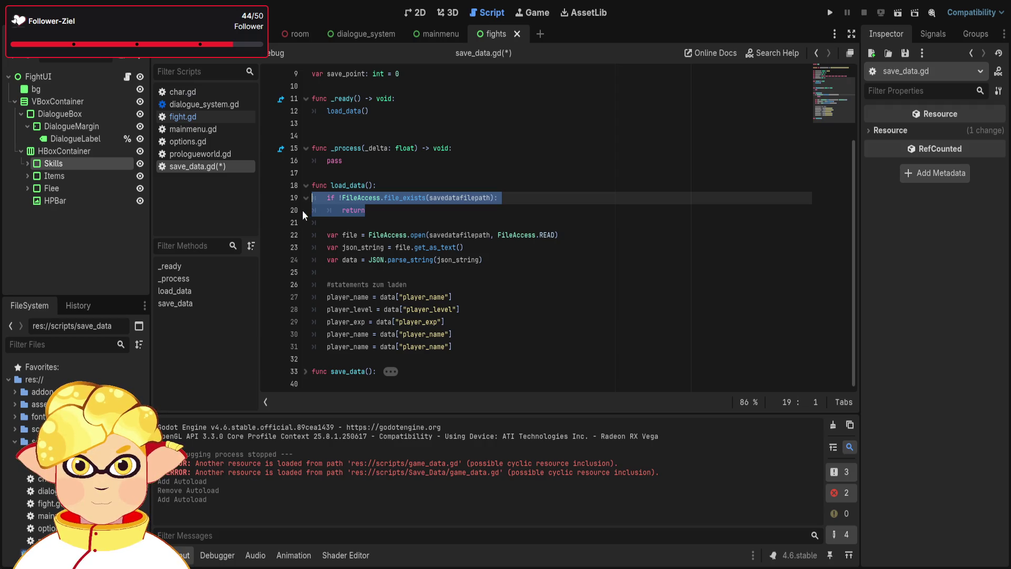
pyautogui.click(370, 210)
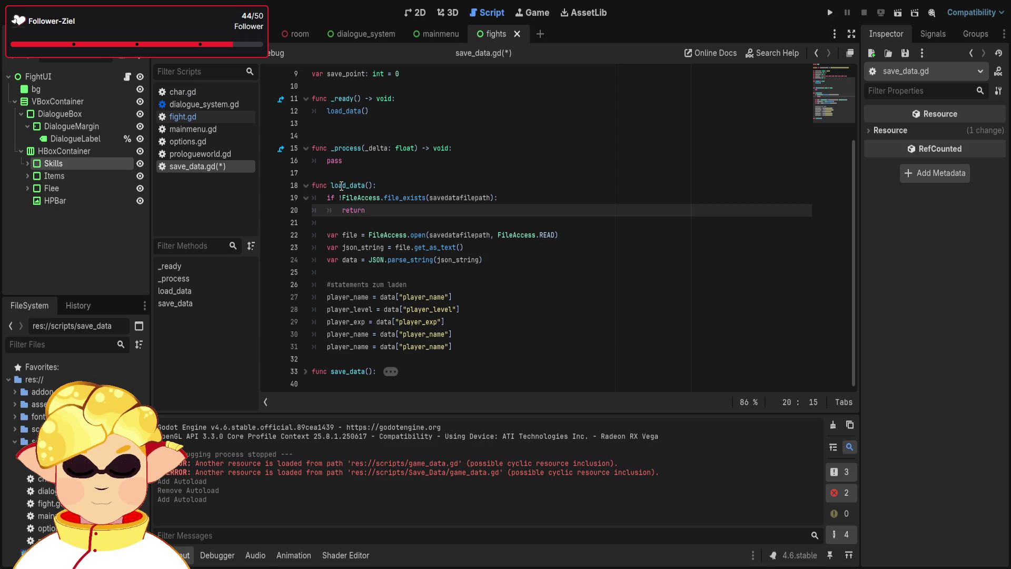
pyautogui.click(306, 371)
pyautogui.scroll(-2, 409, 328)
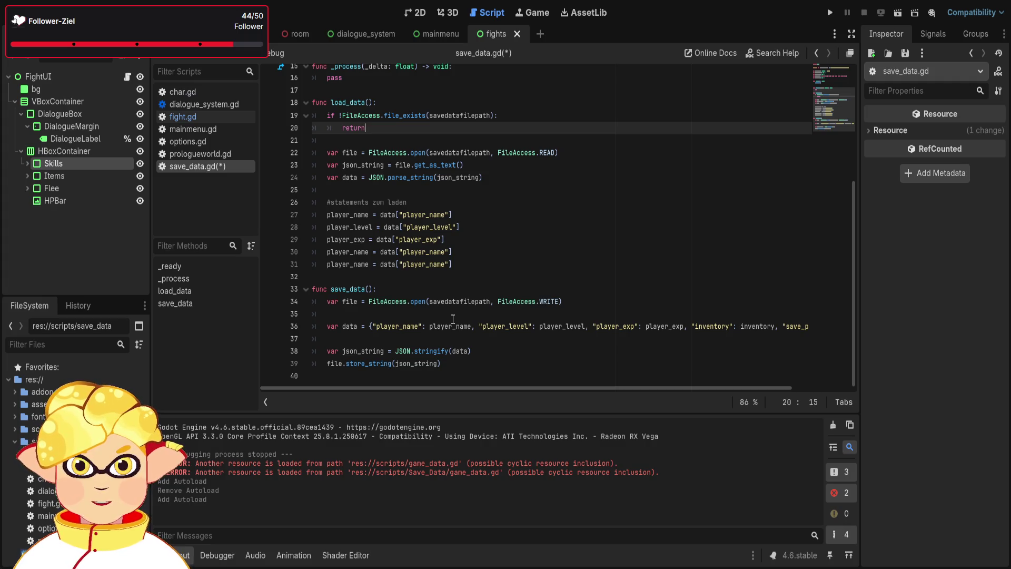
# - Change line 30 to inventory = data["inventory"]
pyautogui.scroll(5, 391, 325)
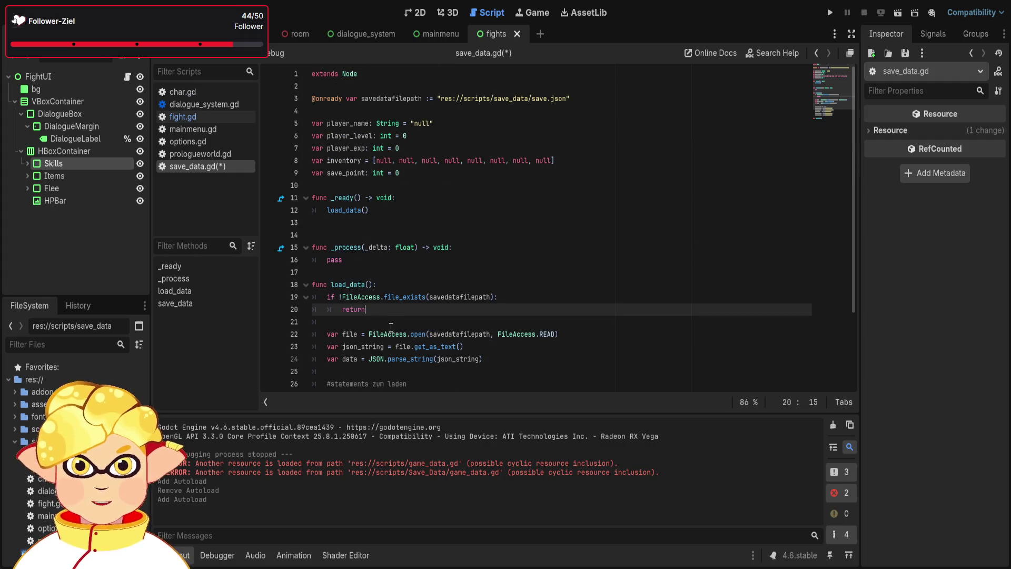
pyautogui.scroll(-3, 391, 326)
pyautogui.moveTo(369, 334); pyautogui.dragTo(327, 334)
pyautogui.write('inventory = data["player_name')
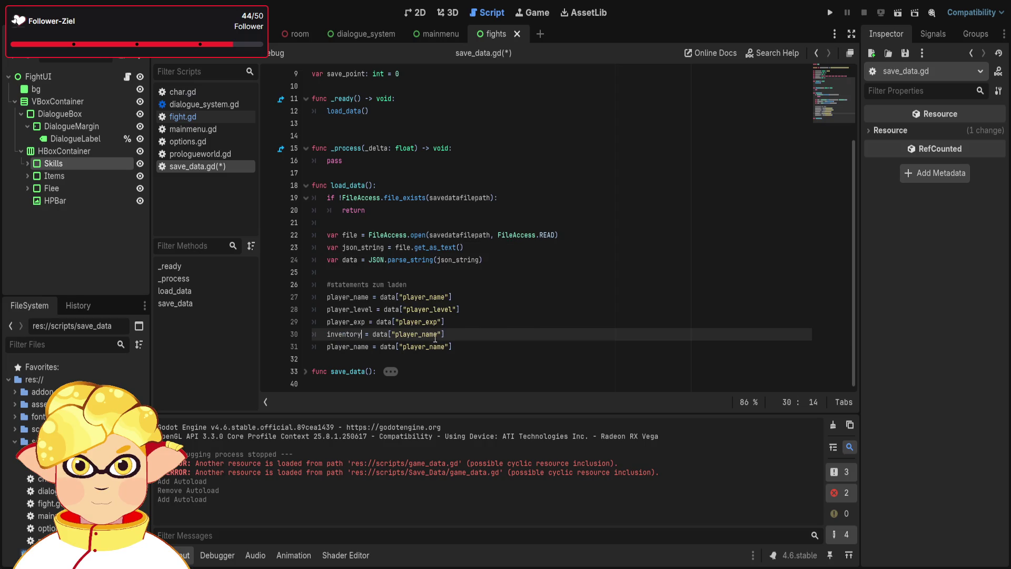
pyautogui.moveTo(439, 335); pyautogui.dragTo(395, 337)
pyautogui.write('in')
pyautogui.write('ventor')
pyautogui.write('y')
# - Change line 31 to save_point = data["save_point"]
pyautogui.click(369, 348)
pyautogui.moveTo(369, 349); pyautogui.dragTo(332, 351)
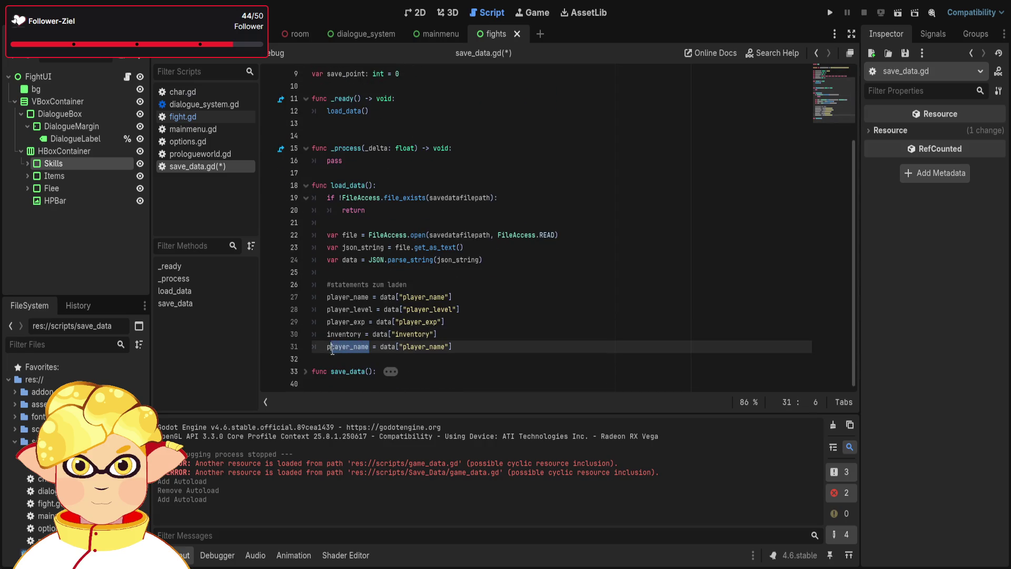
pyautogui.press('BackSpace')
pyautogui.press('BackSpace')
pyautogui.write('save_')
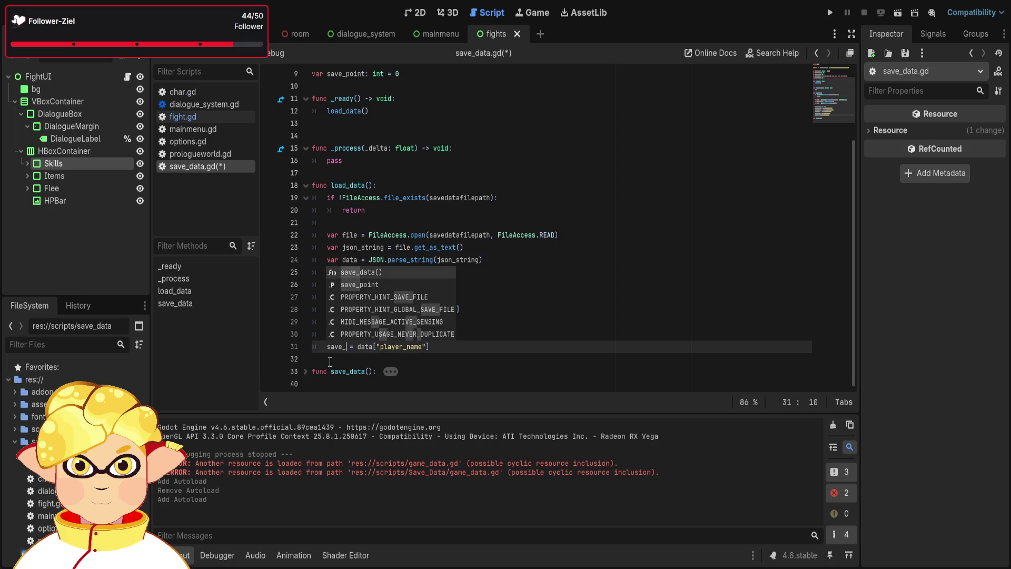
pyautogui.write('point')
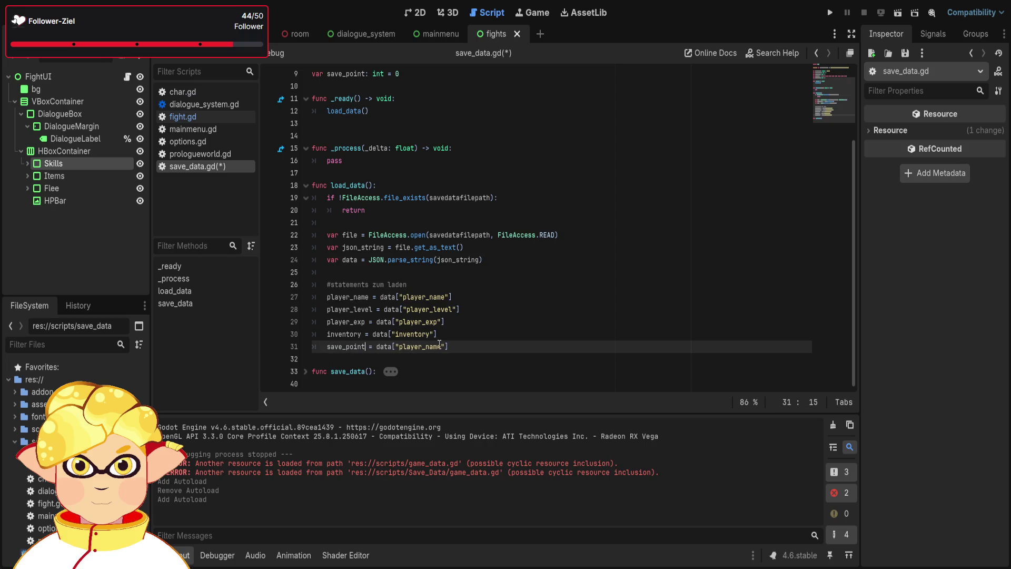
pyautogui.click(441, 347)
pyautogui.scroll(2, 446, 347)
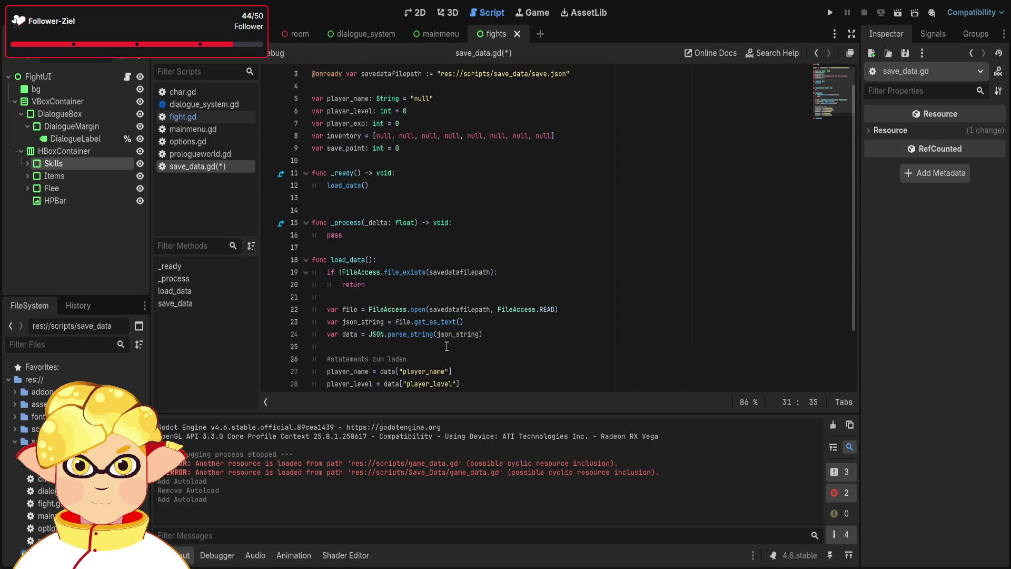
pyautogui.scroll(-2, 446, 346)
pyautogui.moveTo(441, 346); pyautogui.dragTo(400, 349)
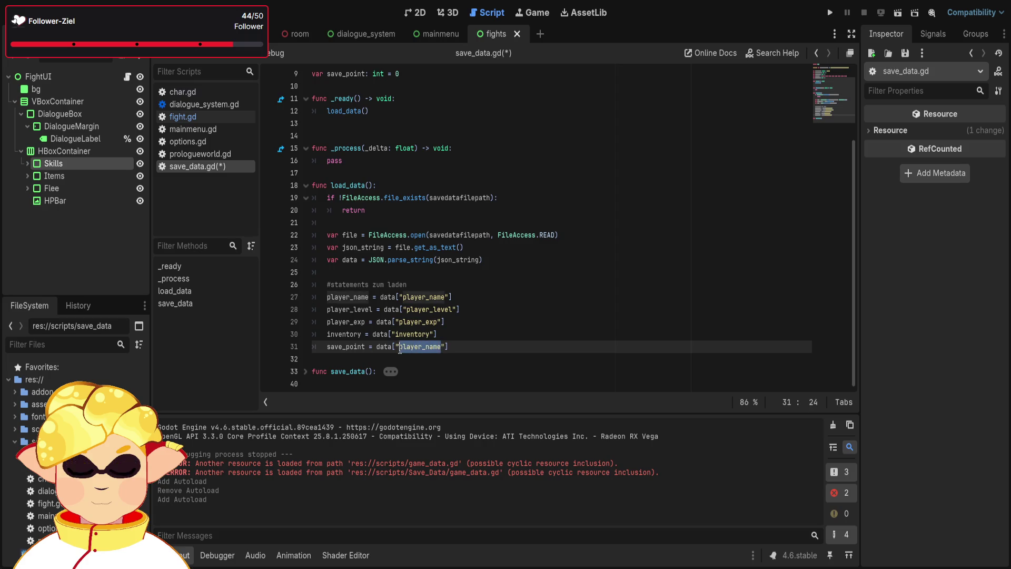
pyautogui.write('save_p')
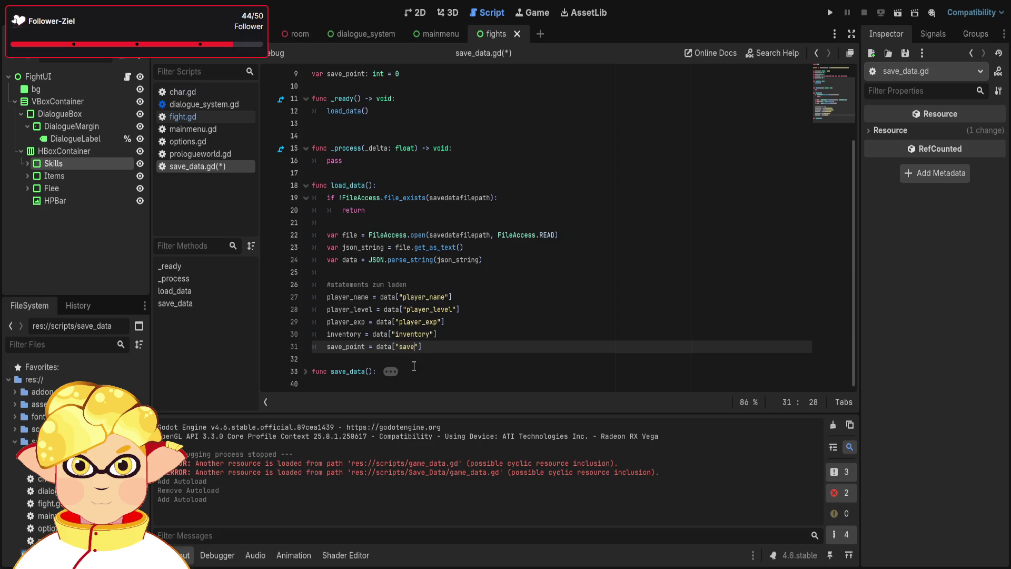
pyautogui.write('oint')
pyautogui.press('End')
pyautogui.click(495, 371)
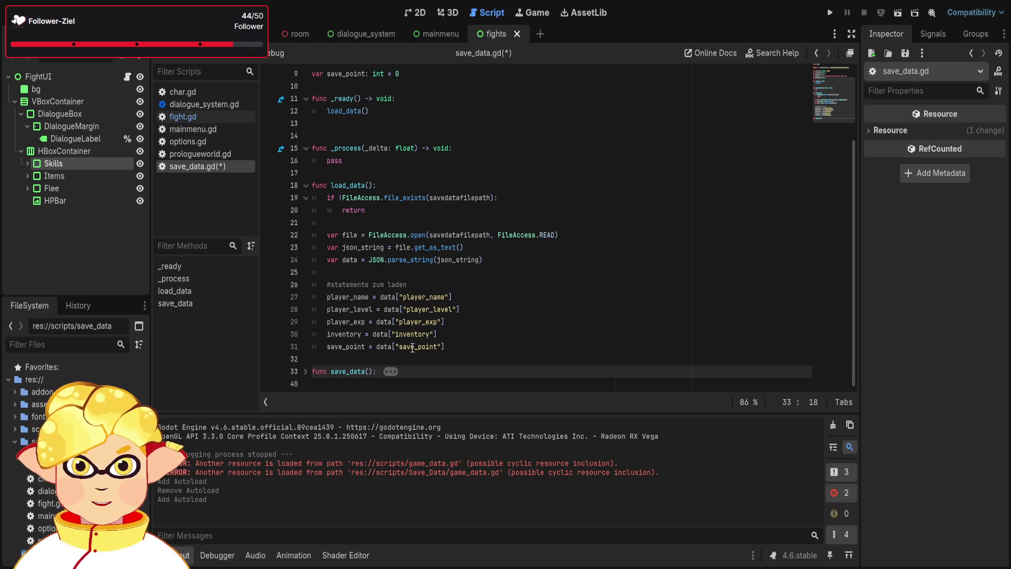
# - Fold func load_data() on line 18 down to its single header line
pyautogui.click(306, 185)
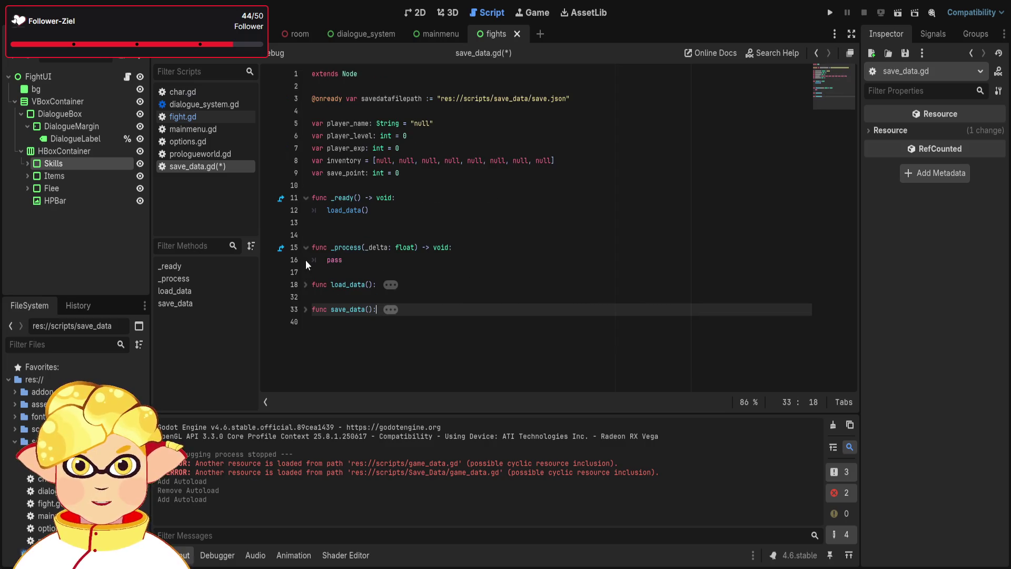
pyautogui.click(305, 309)
pyautogui.scroll(-1, 368, 308)
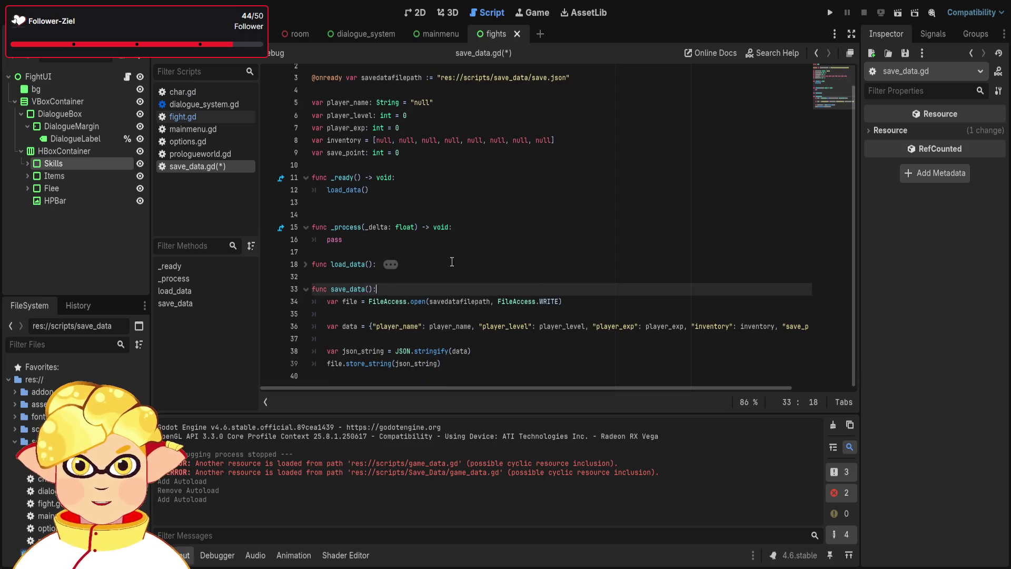
pyautogui.click(432, 302)
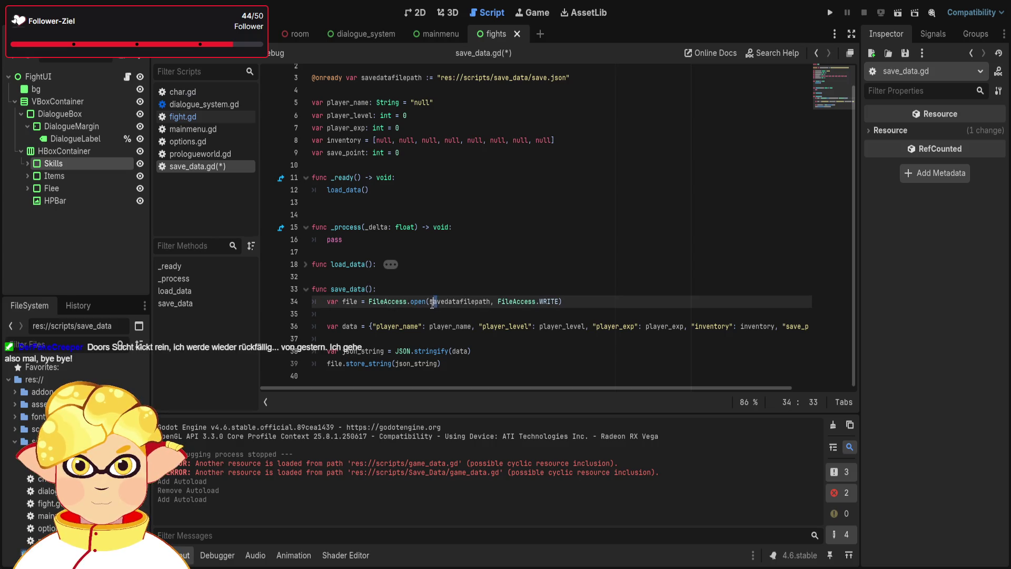
pyautogui.moveTo(374, 302); pyautogui.dragTo(541, 305)
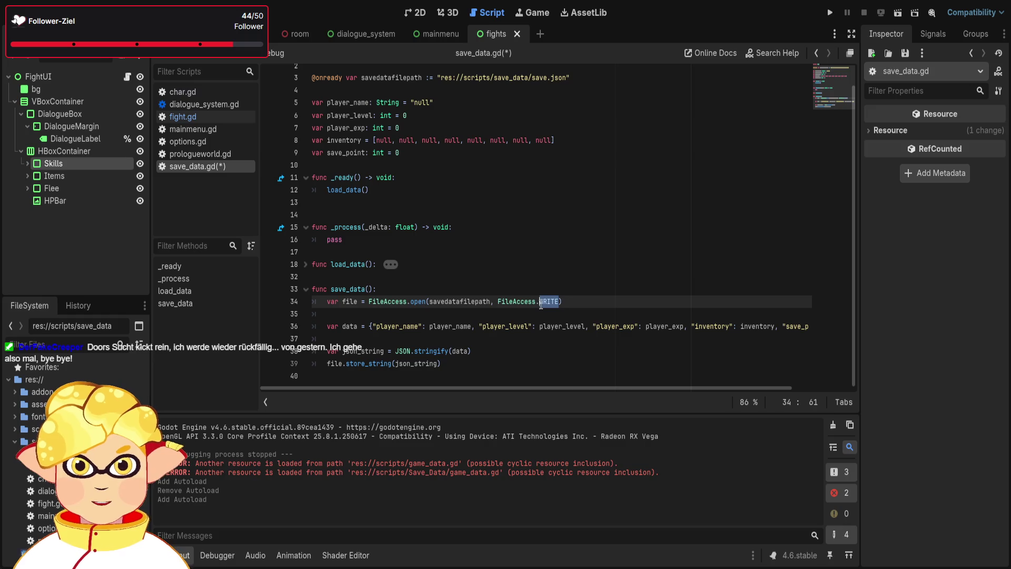
pyautogui.click(596, 303)
pyautogui.moveTo(512, 387)
pyautogui.mouseDown()
pyautogui.moveTo(598, 388)
pyautogui.moveTo(471, 390)
pyautogui.mouseUp()
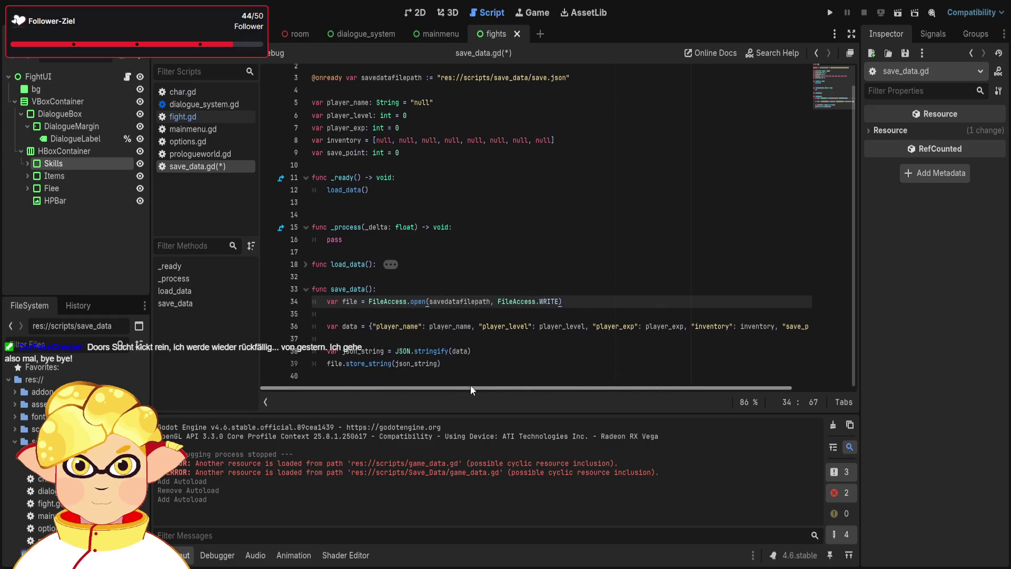
pyautogui.click(305, 289)
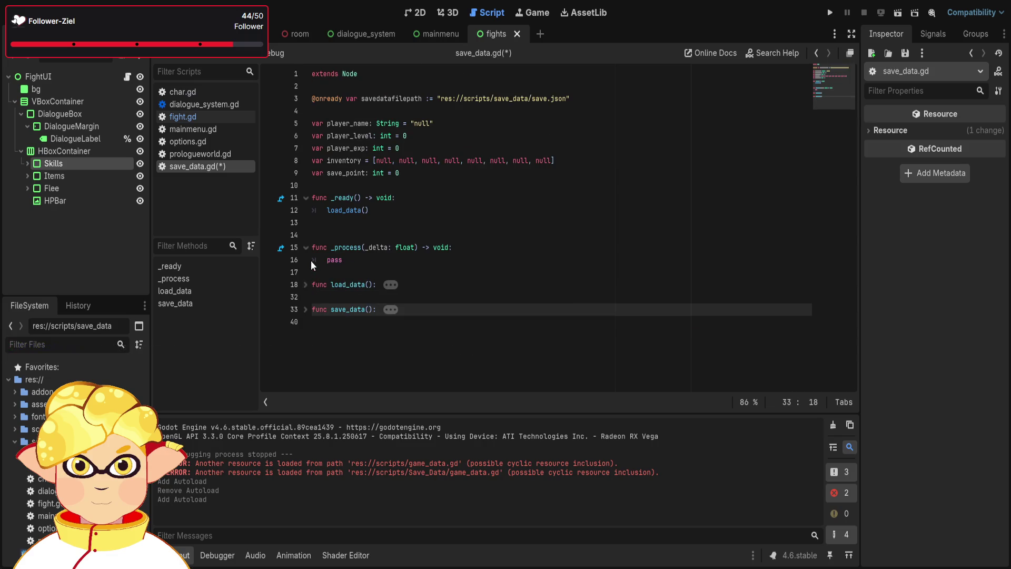
# - Fold _process and _ready, delete empty line 14, and save save_data.gd
pyautogui.click(305, 247)
pyautogui.click(306, 198)
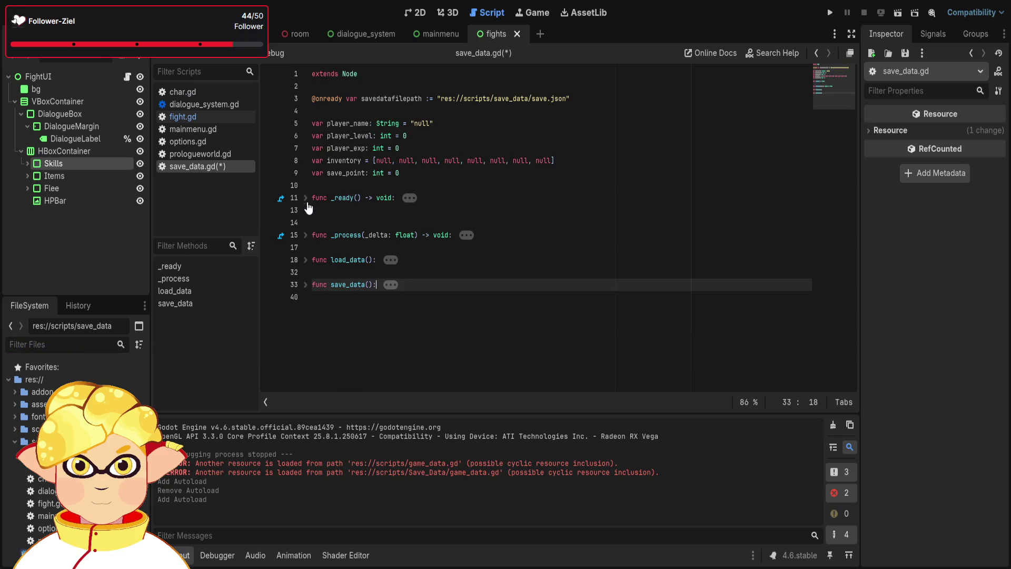
pyautogui.click(319, 222)
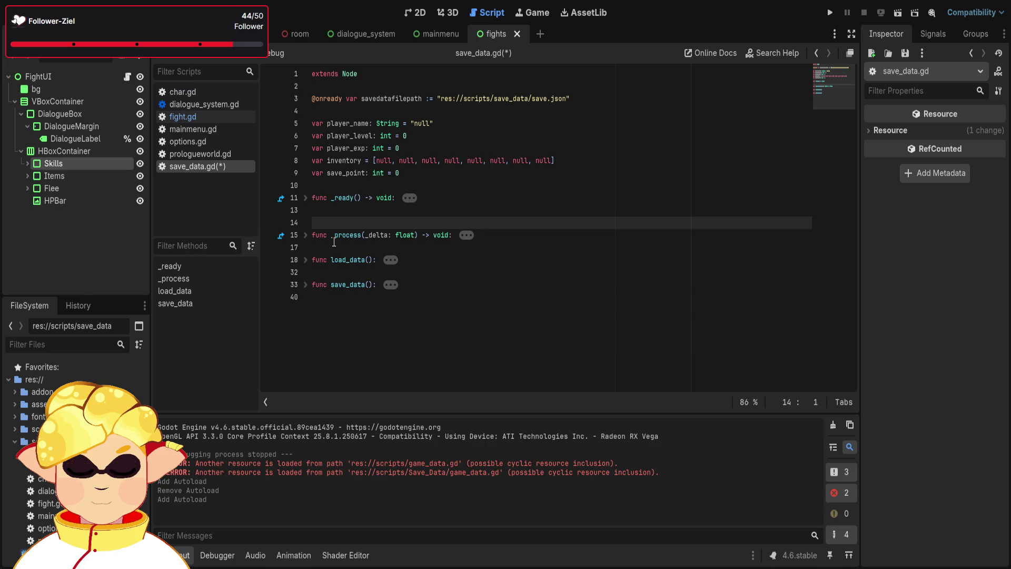
pyautogui.press('BackSpace')
pyautogui.click(466, 282)
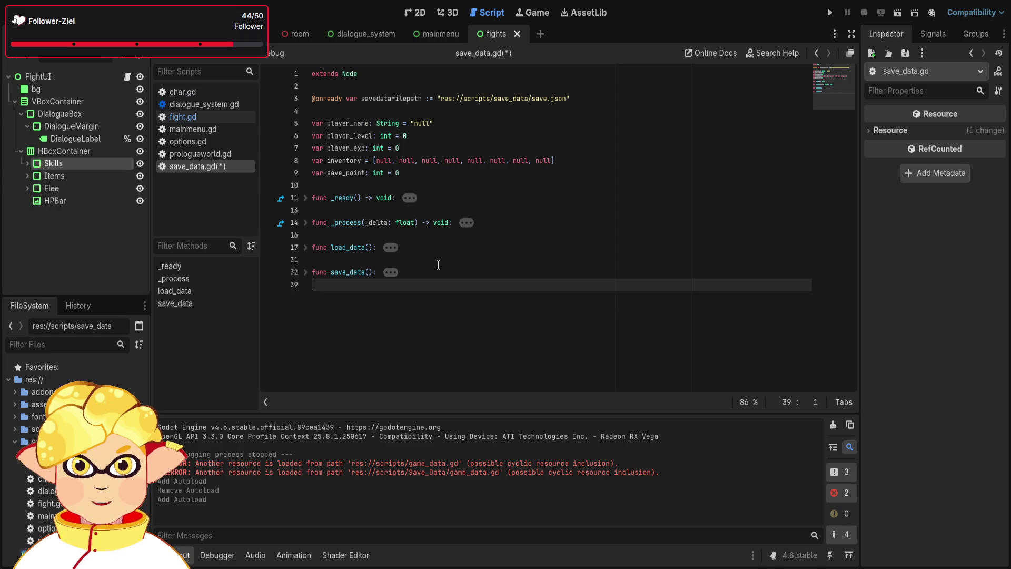
pyautogui.hotkey('ctrl', 's')
pyautogui.click(465, 258)
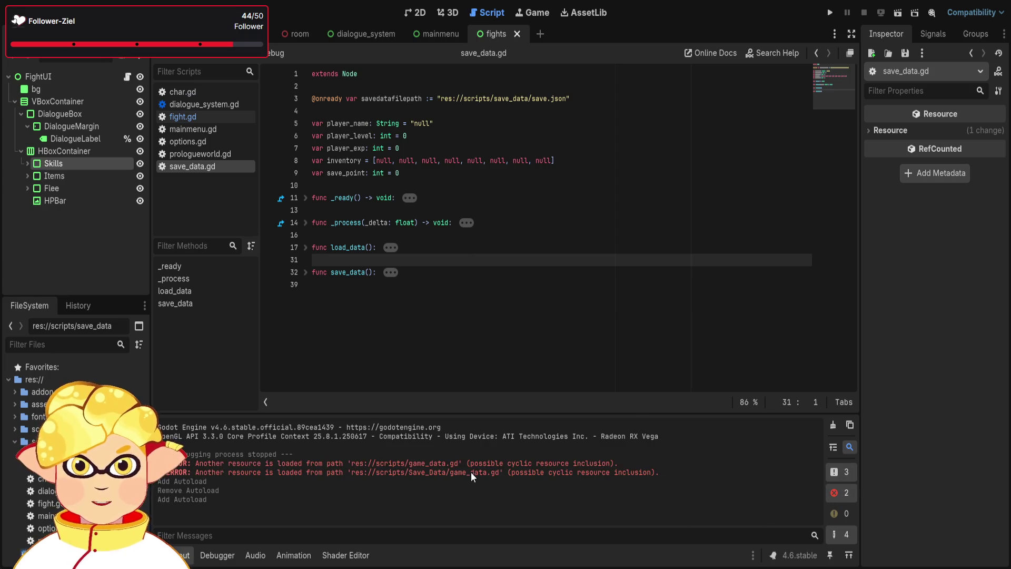
# - Run the fight UI scene with Run Current Scene (F6)
pyautogui.click(492, 349)
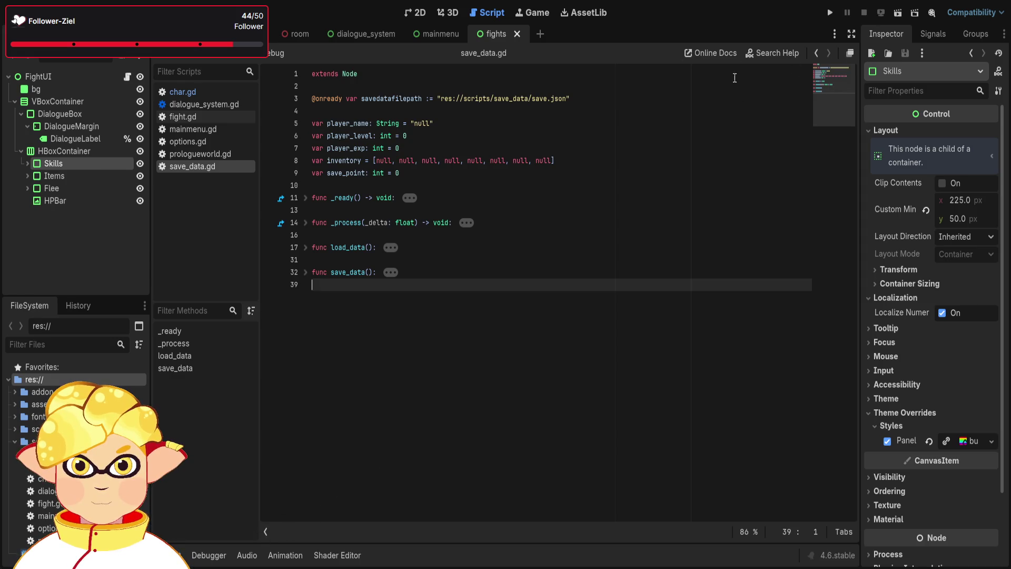
pyautogui.click(898, 12)
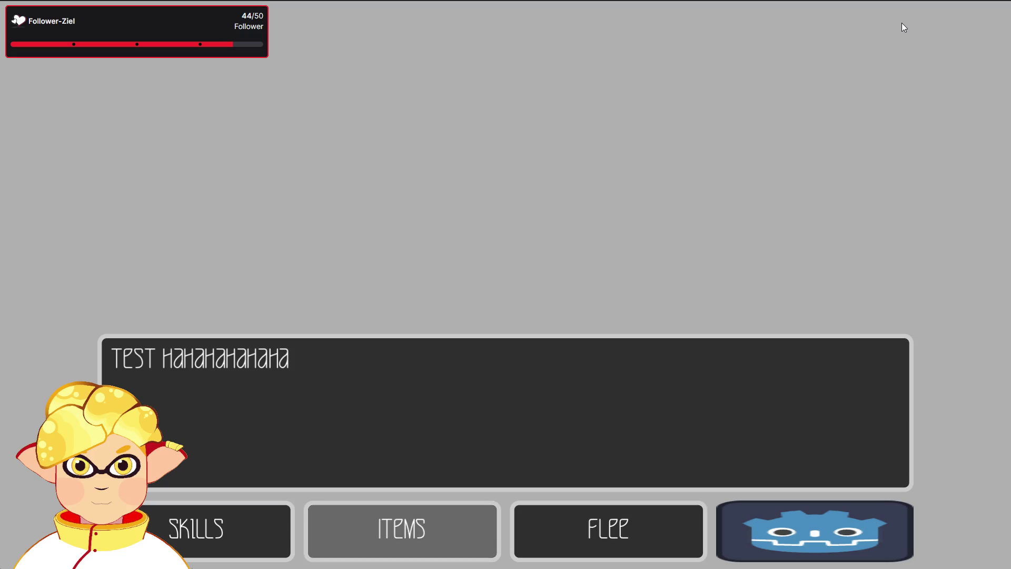
# - Cycle focus back and forth across Skills, Items and Flee with the arrow keys, then stop the game with F8
pyautogui.press('Right')
pyautogui.press('Right')
pyautogui.press('Left')
pyautogui.press('Left')
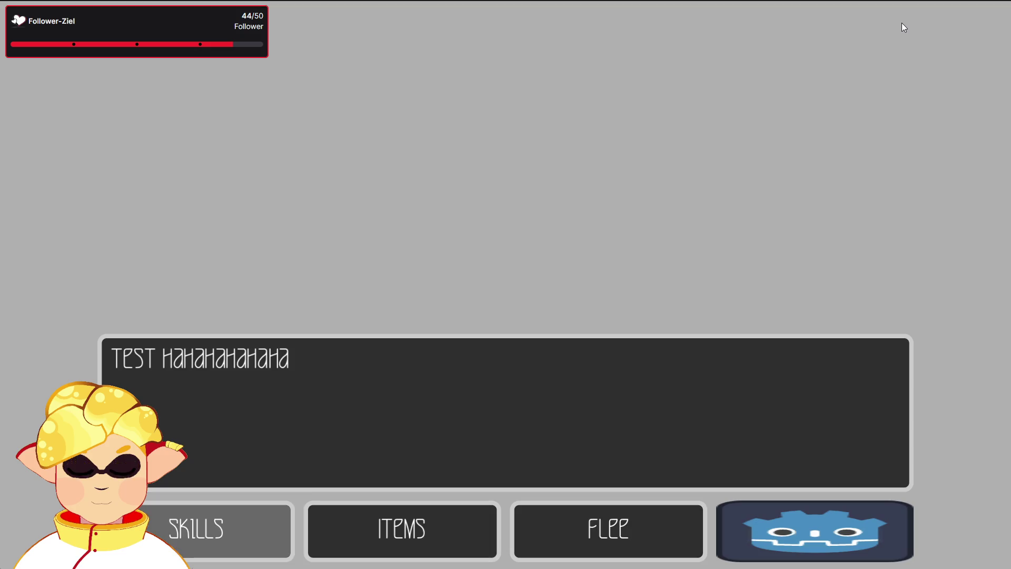
pyautogui.press('Right')
pyautogui.press('Right')
pyautogui.press('Left')
pyautogui.press('Left')
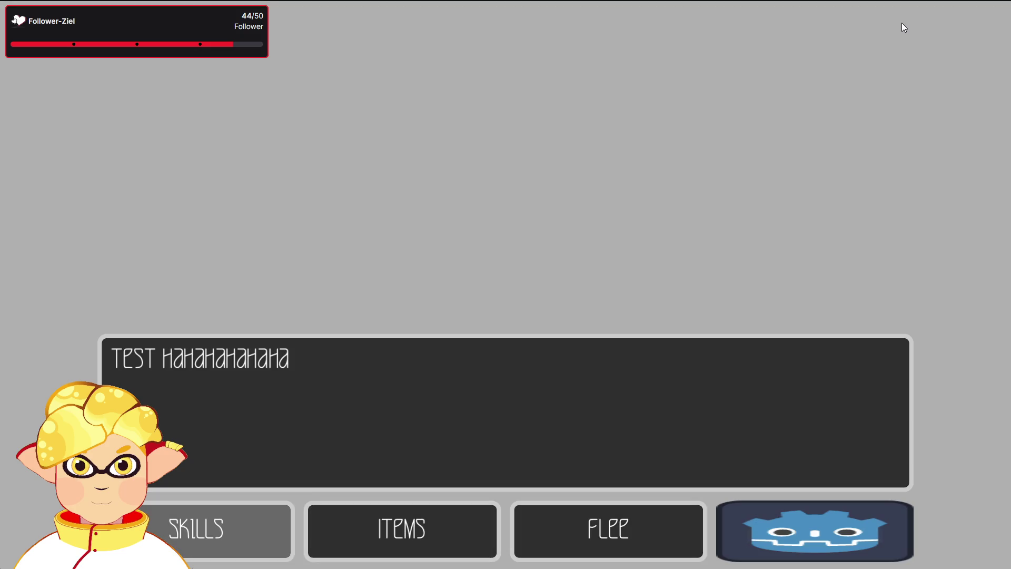
pyautogui.press('Right')
pyautogui.press('Left')
pyautogui.press('Right')
pyautogui.press('Right')
pyautogui.press('Left')
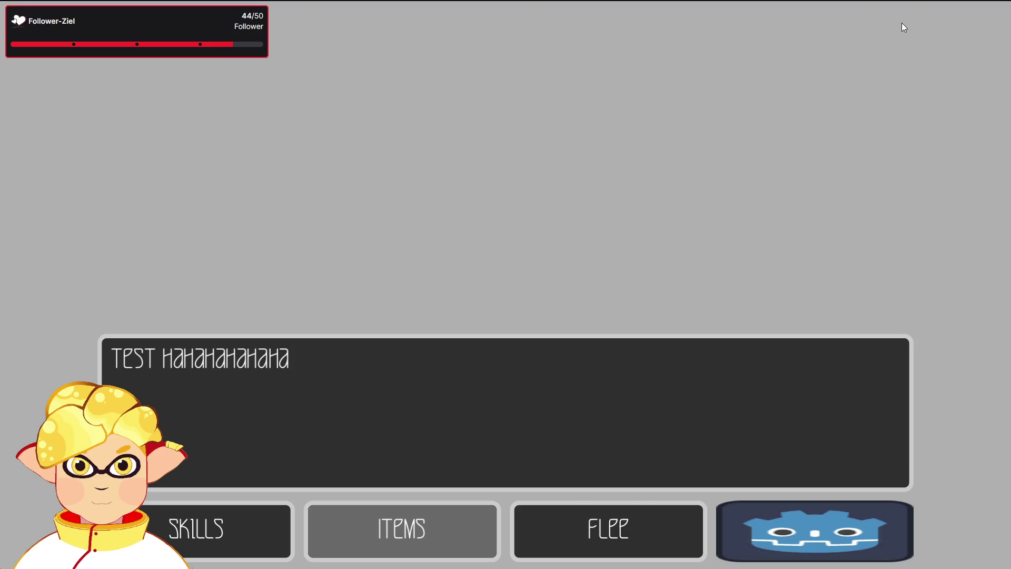
pyautogui.press('Left')
pyautogui.press('Right')
pyautogui.press('Right')
pyautogui.press('Left')
pyautogui.press('Left')
pyautogui.press('Right')
pyautogui.press('Left')
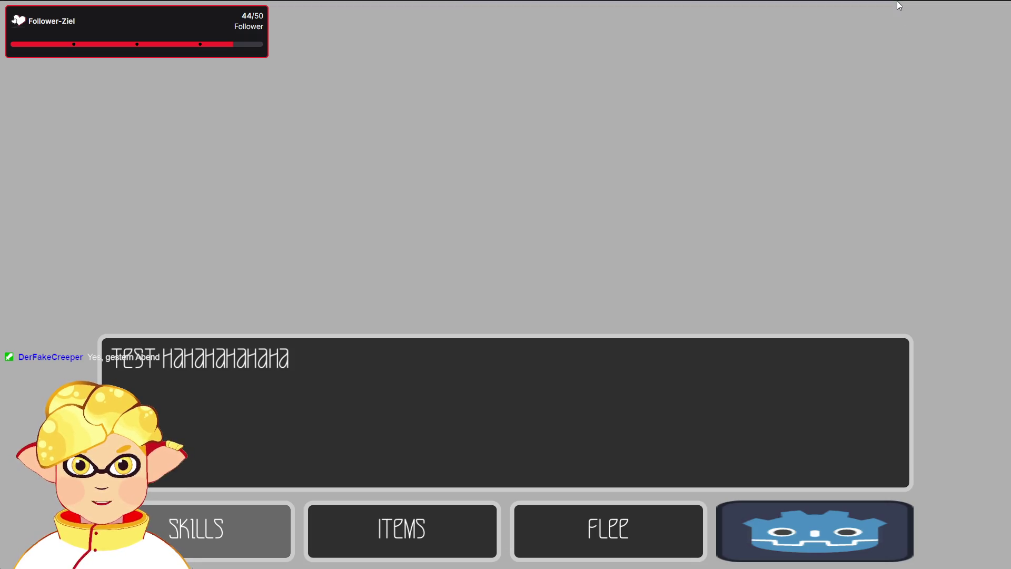
pyautogui.press('F8')
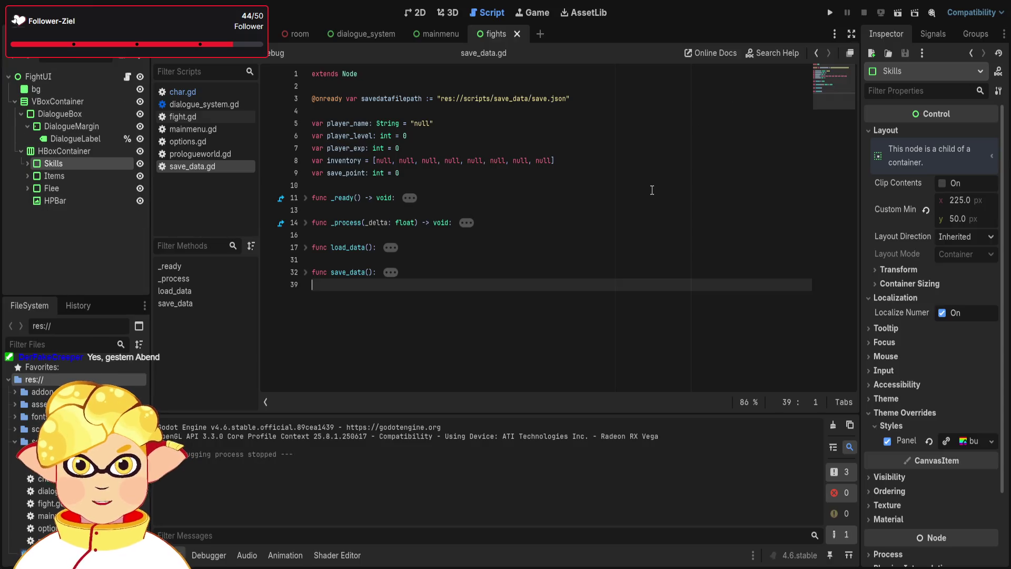
# - Browse prologueworld.gd, options.gd, mainmenu.gd, fight.gd and char.gd in the script editor
pyautogui.click(514, 235)
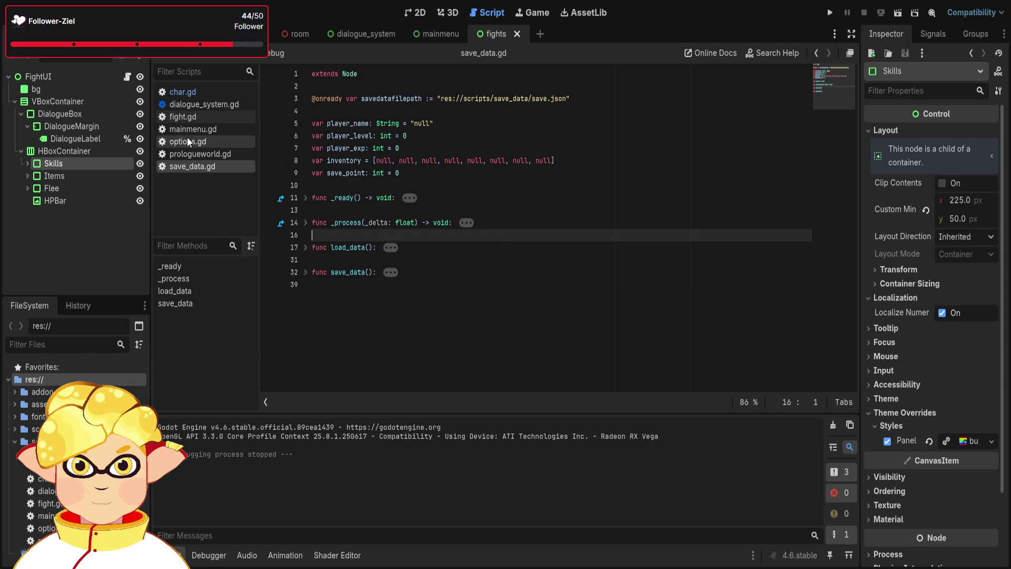
pyautogui.click(185, 154)
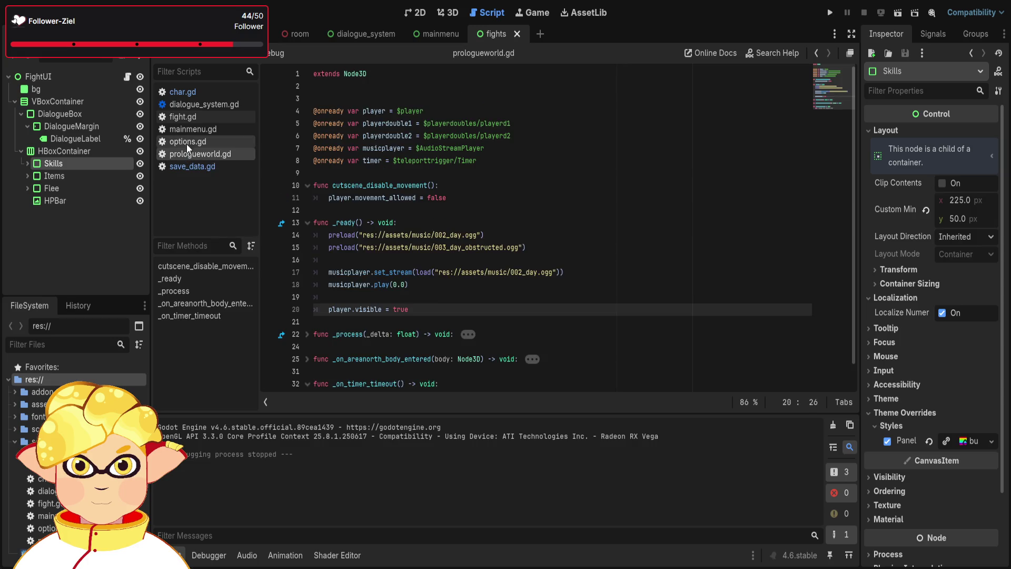
pyautogui.click(188, 140)
pyautogui.click(191, 130)
pyautogui.click(194, 117)
pyautogui.click(200, 95)
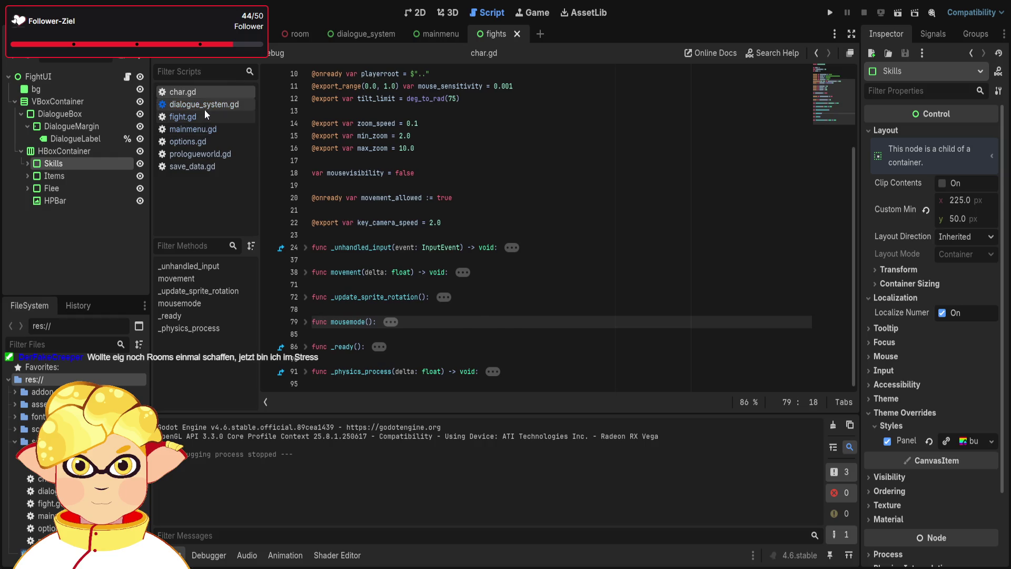
# - Open dialogue_system.gd and look over its text-speed timer and dialogue-advancing functions
pyautogui.click(204, 109)
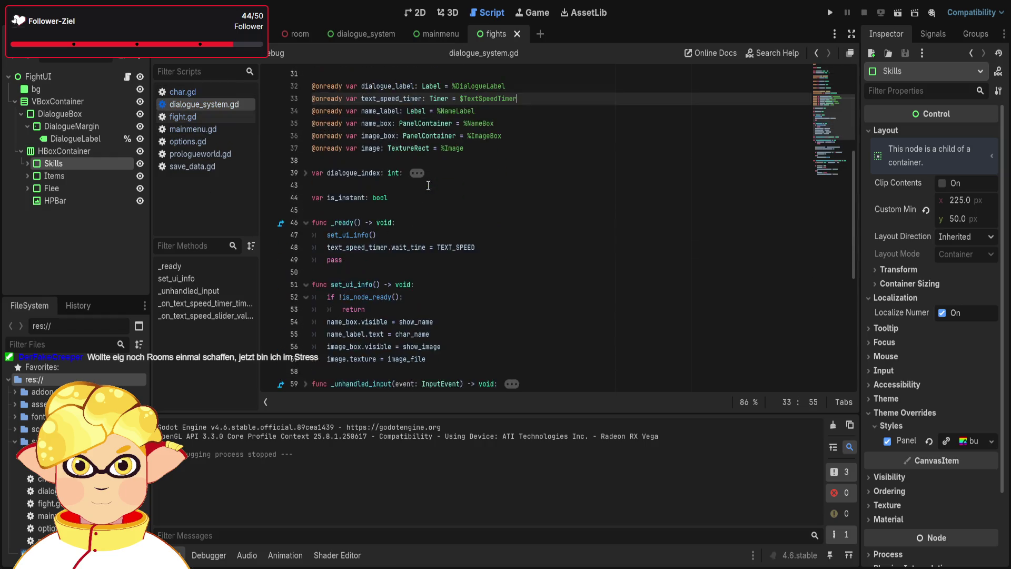
pyautogui.scroll(-5, 428, 186)
pyautogui.scroll(10, 425, 190)
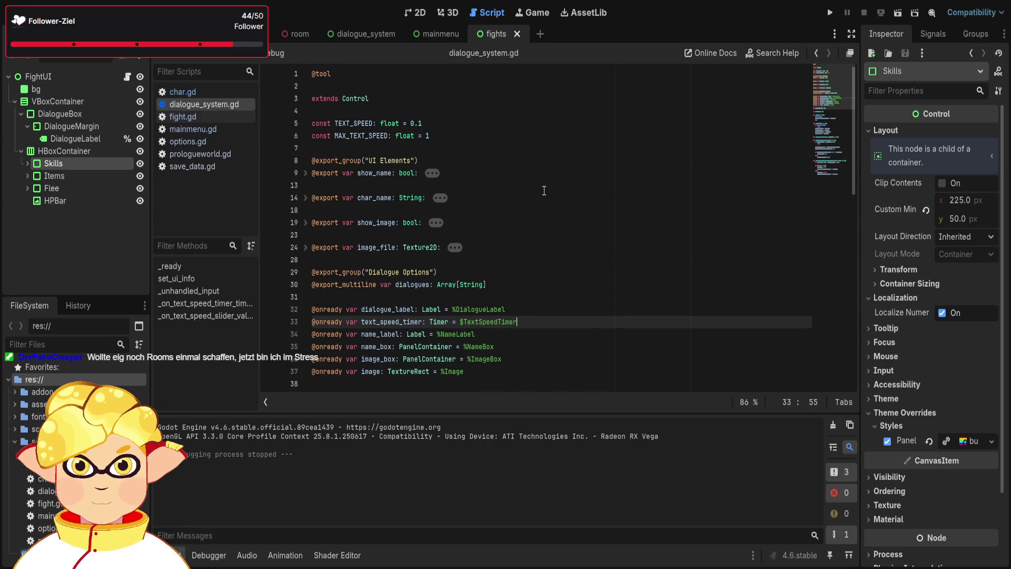
pyautogui.scroll(-12, 543, 191)
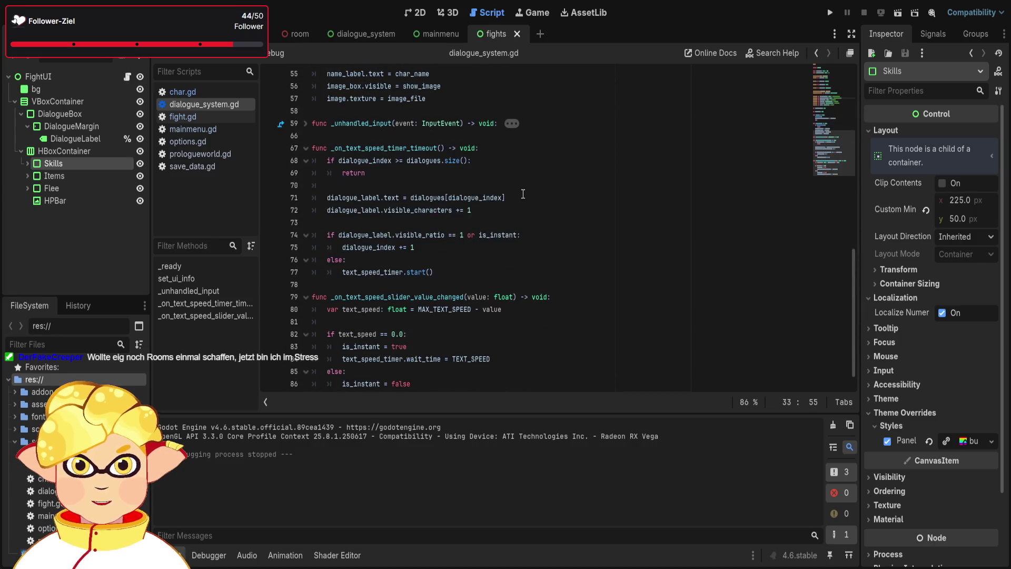
pyautogui.scroll(-1, 521, 194)
pyautogui.scroll(12, 520, 195)
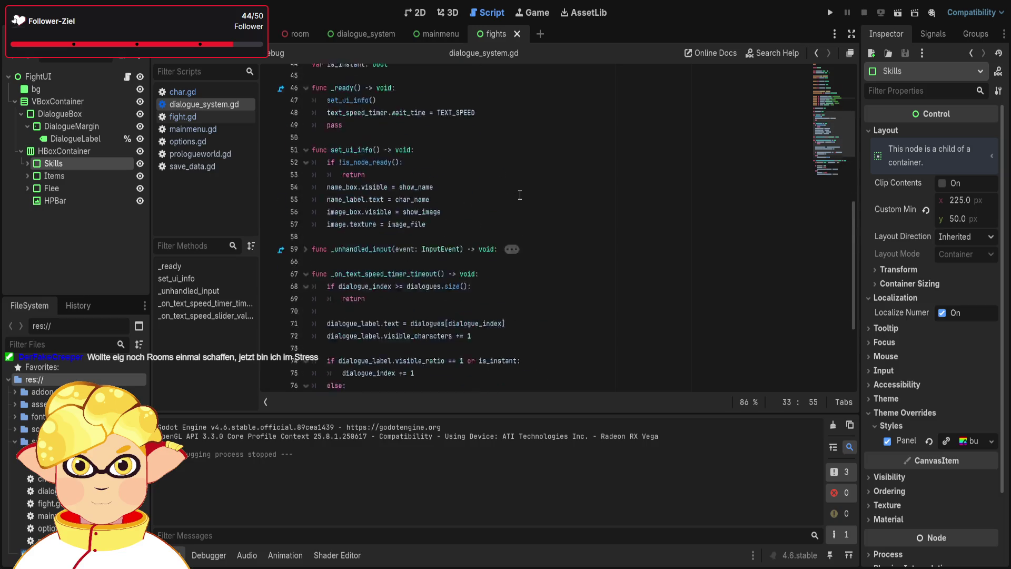
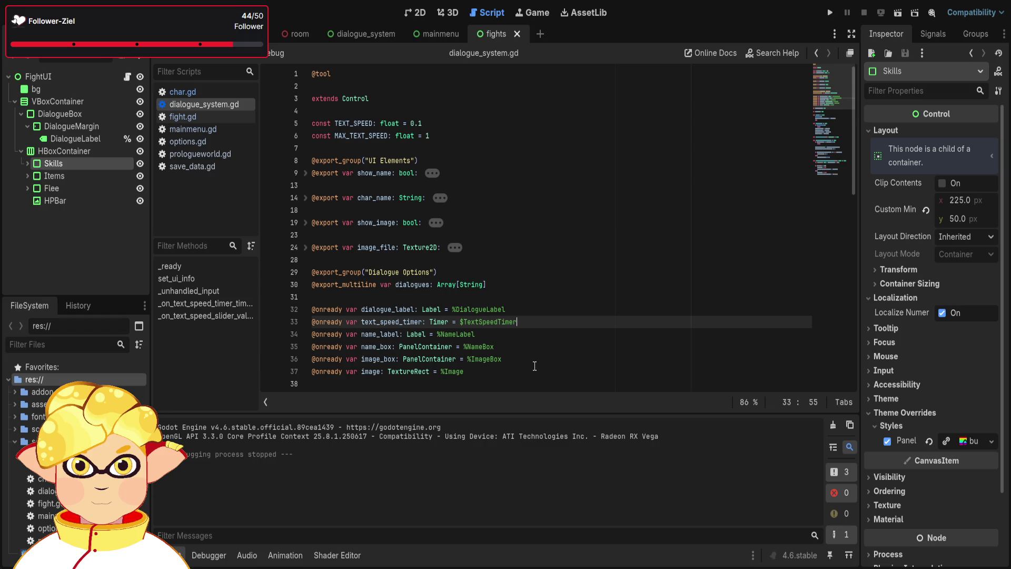
# - Open save_data.gd and then fight.gd from the Script list
pyautogui.click(192, 166)
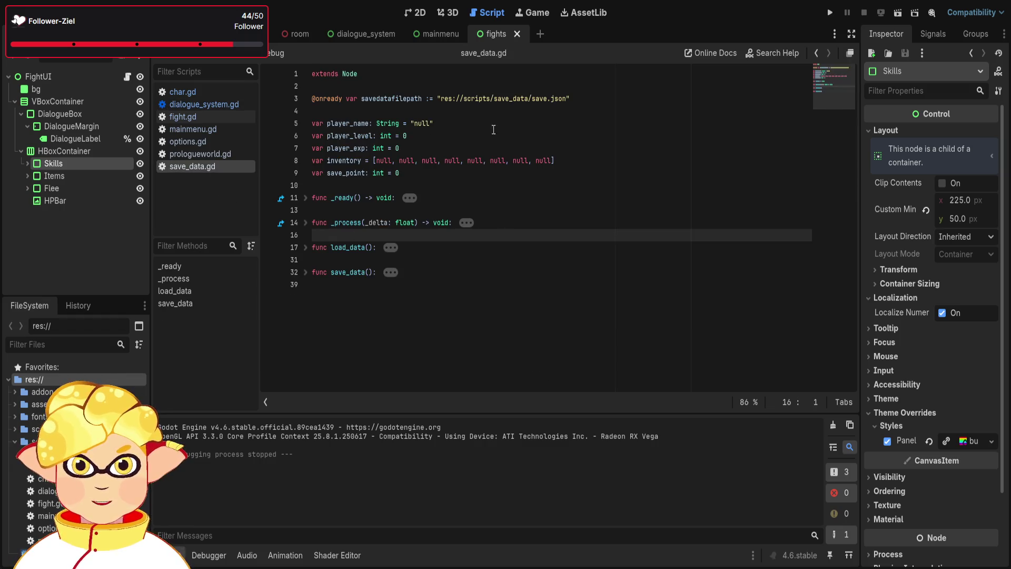
pyautogui.click(408, 288)
pyautogui.click(223, 142)
pyautogui.click(219, 117)
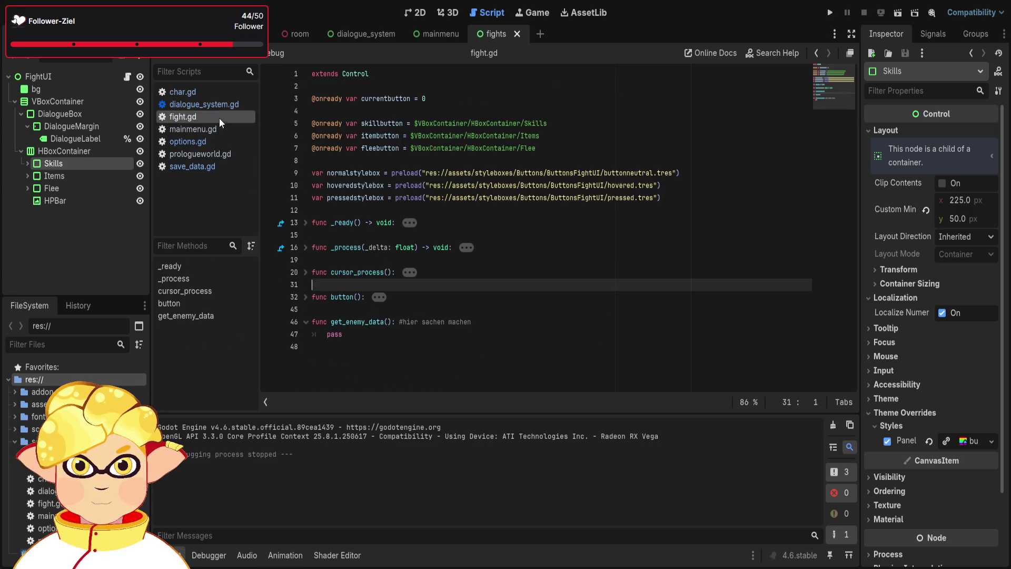
pyautogui.click(217, 92)
# - Step through the remaining scripts, landing on prologueworld.gd and then options.gd
pyautogui.click(208, 104)
pyautogui.click(205, 116)
pyautogui.click(204, 129)
pyautogui.click(203, 141)
pyautogui.click(203, 154)
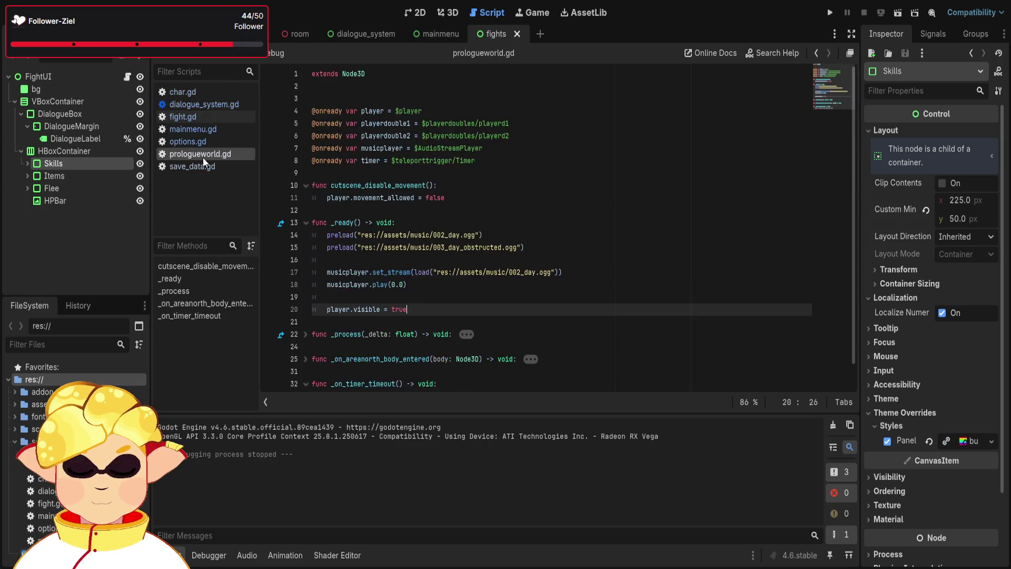
pyautogui.click(203, 166)
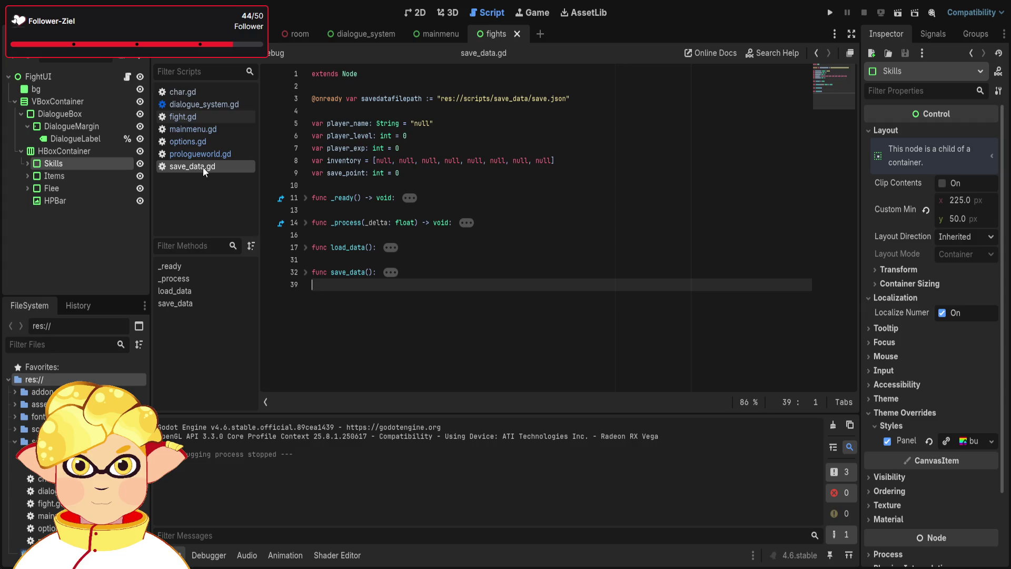
pyautogui.click(204, 154)
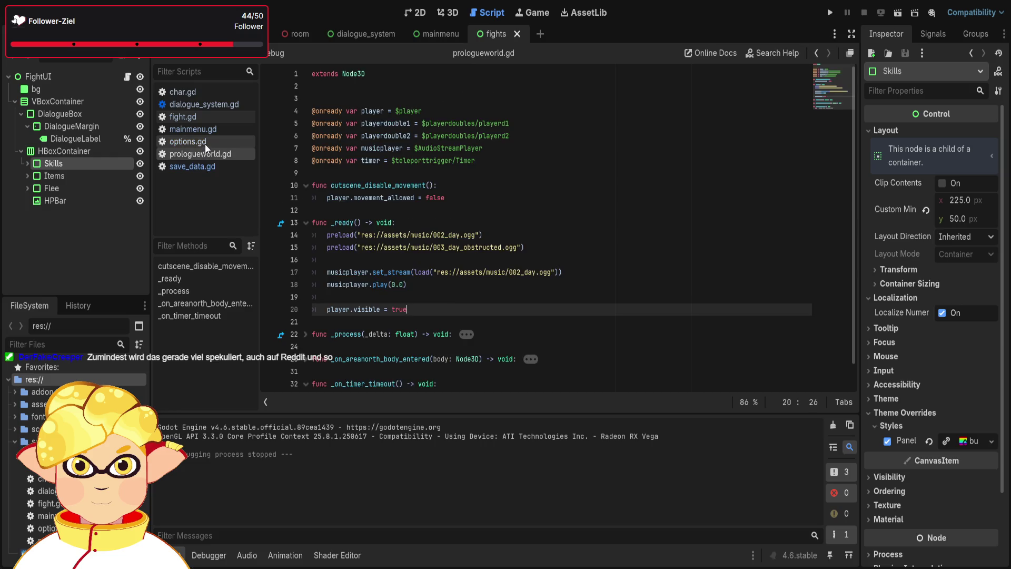
pyautogui.click(204, 144)
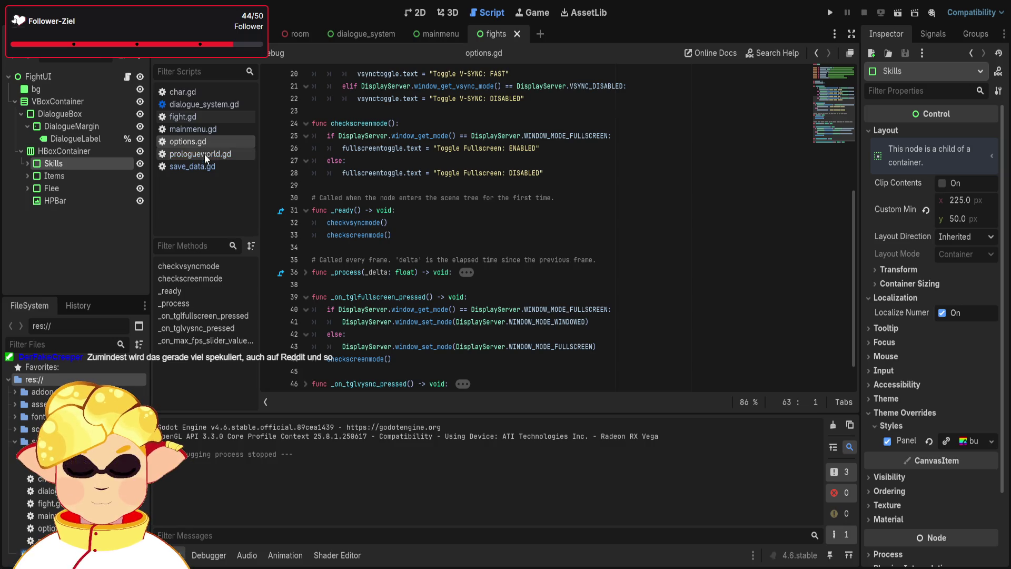
# - Switch to the 2D fights scene with its dialogue box and Skills, Items, Flee buttons
pyautogui.click(424, 187)
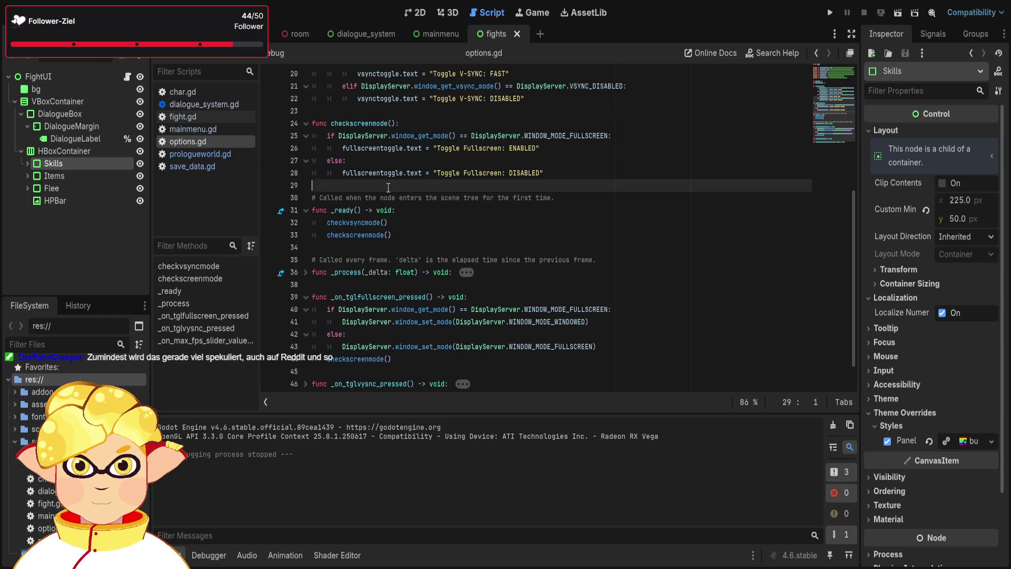
pyautogui.scroll(1, 446, 283)
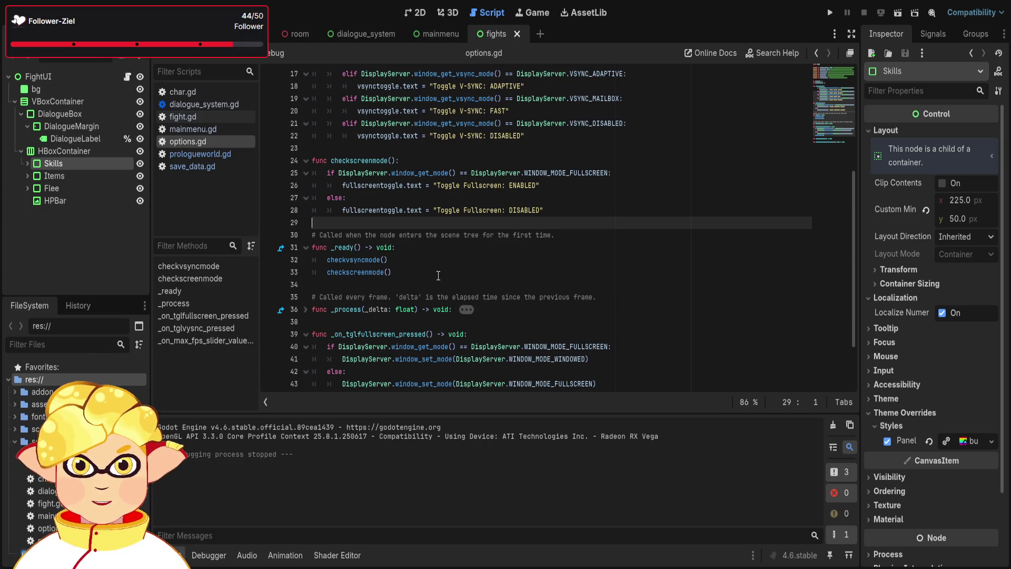
pyautogui.click(449, 12)
pyautogui.click(419, 14)
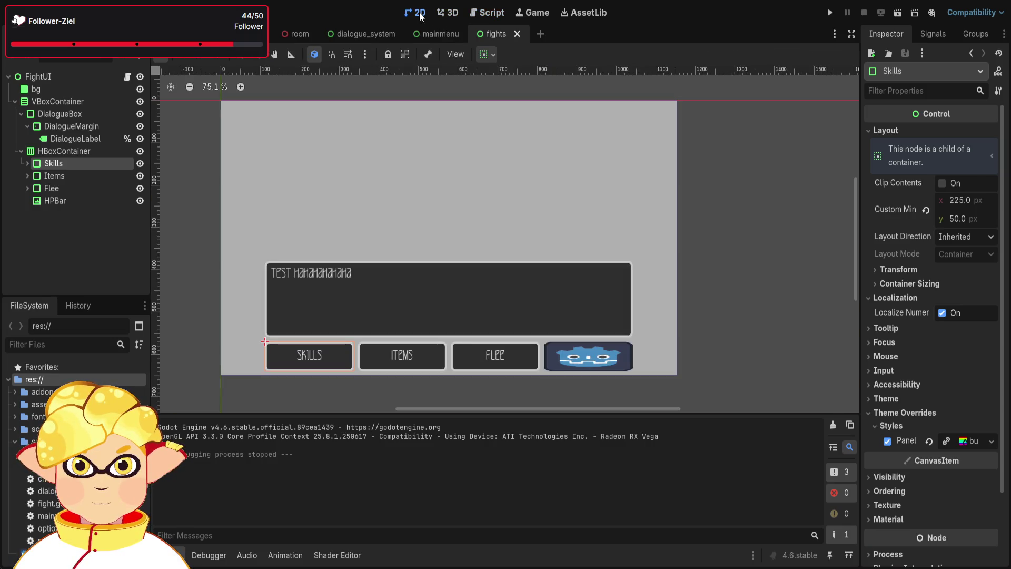
# - Open the Prologue scene and fly the 3D camera toward the trees
pyautogui.click(237, 34)
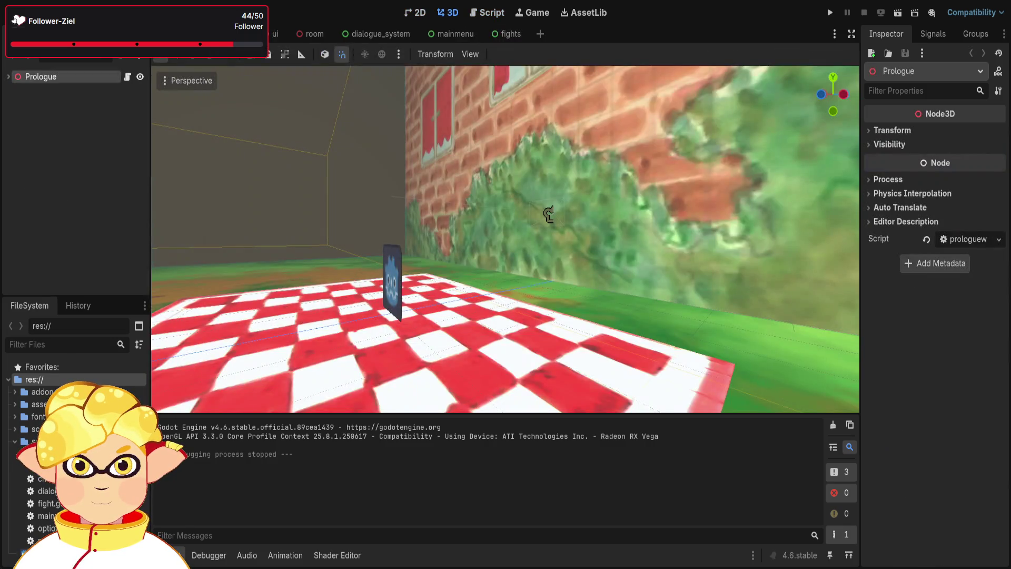
pyautogui.scroll(-3, 229, 143)
pyautogui.scroll(5, 229, 144)
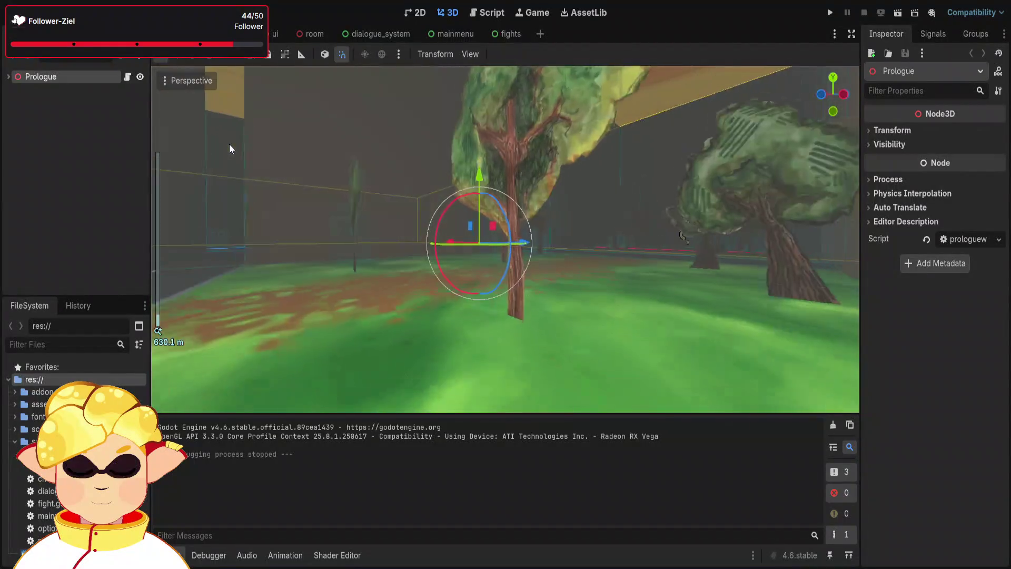
pyautogui.scroll(-2, 229, 144)
pyautogui.hotkey('shift', 'f')
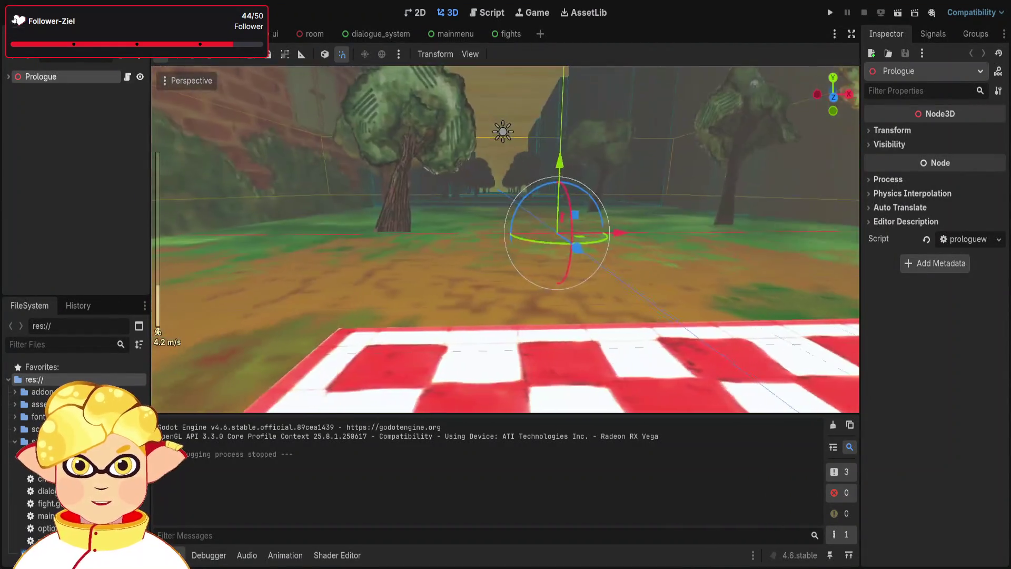
pyautogui.hotkey('shift', 'f')
pyautogui.scroll(-5, 355, 219)
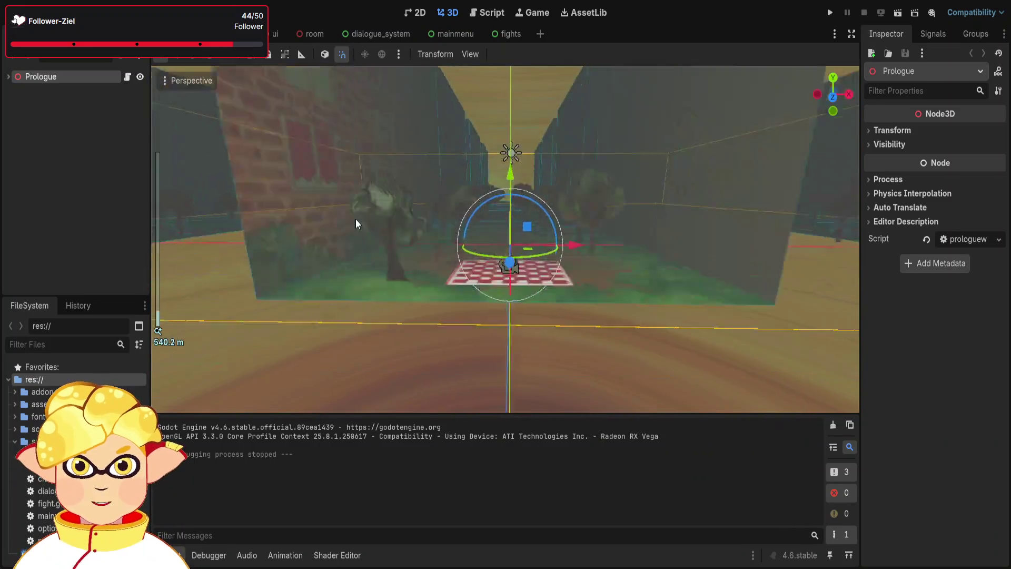
pyautogui.scroll(5, 355, 219)
pyautogui.scroll(-5, 355, 219)
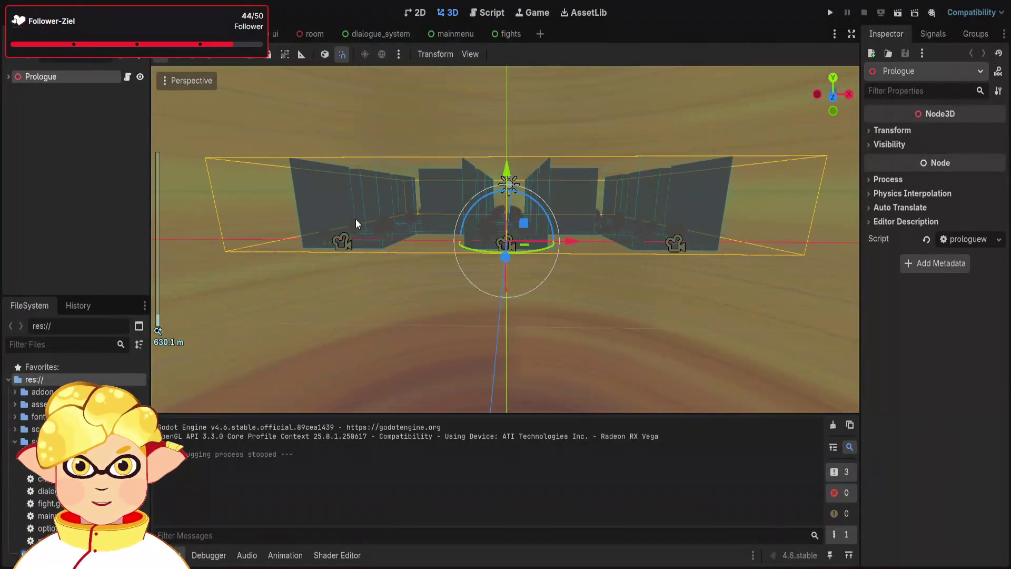
pyautogui.scroll(5, 355, 219)
pyautogui.scroll(-5, 355, 219)
pyautogui.scroll(5, 355, 219)
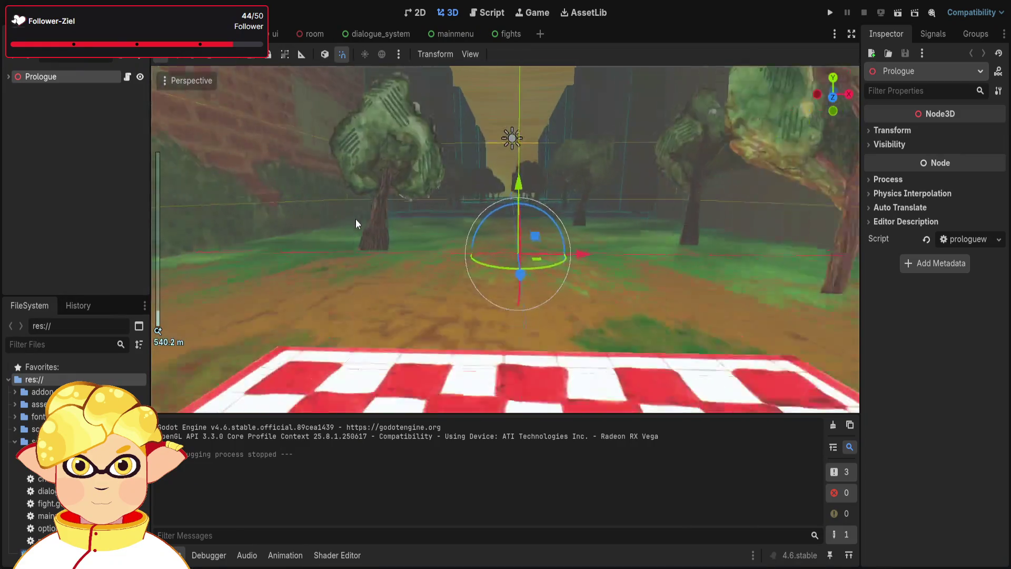
pyautogui.scroll(-3, 355, 219)
pyautogui.scroll(5, 355, 218)
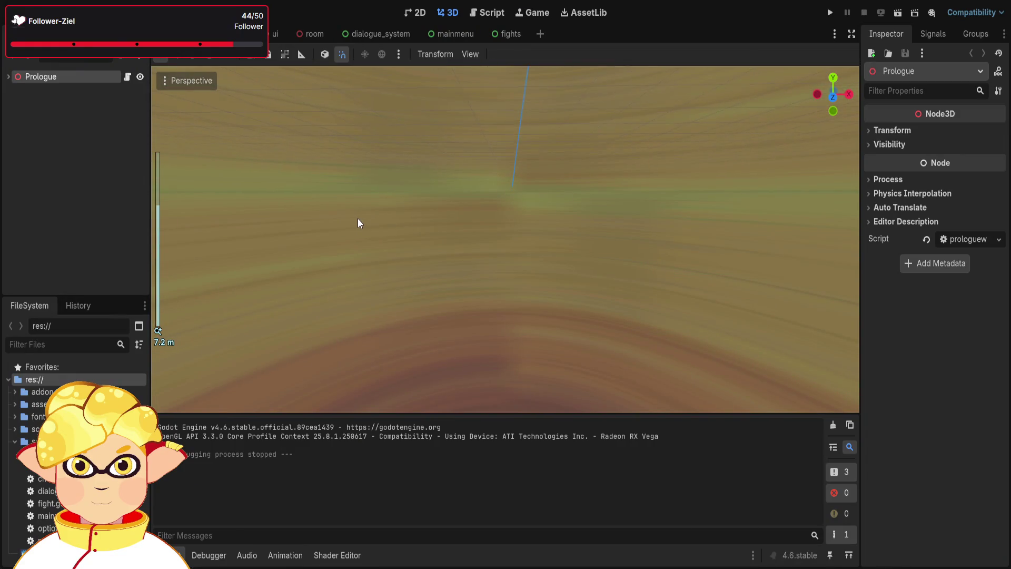
pyautogui.scroll(-5, 358, 218)
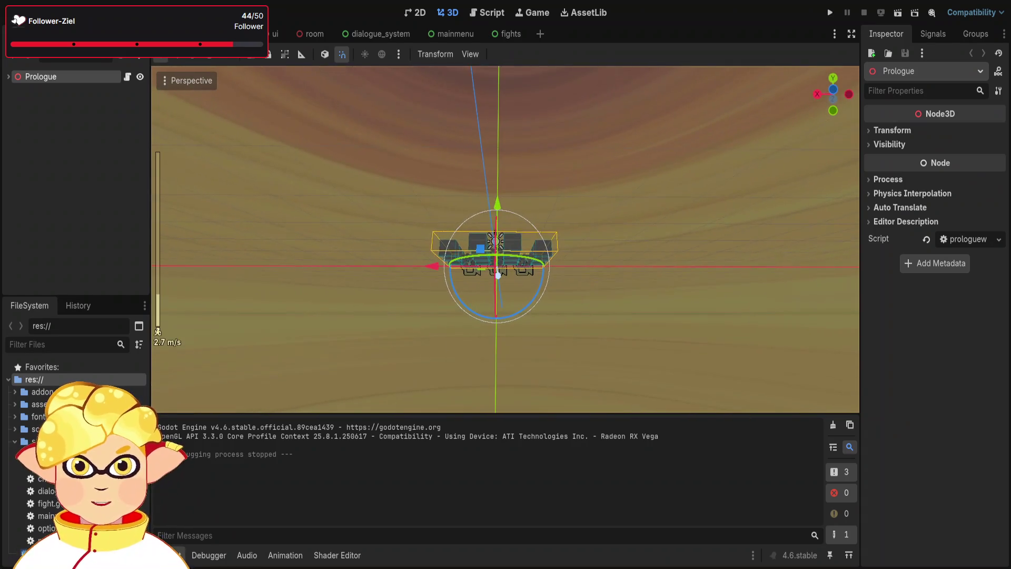
pyautogui.scroll(5, 505, 237)
# - Fly into the forest, orbit to the house and picnic blanket, then switch to the ui scene
pyautogui.press('w')
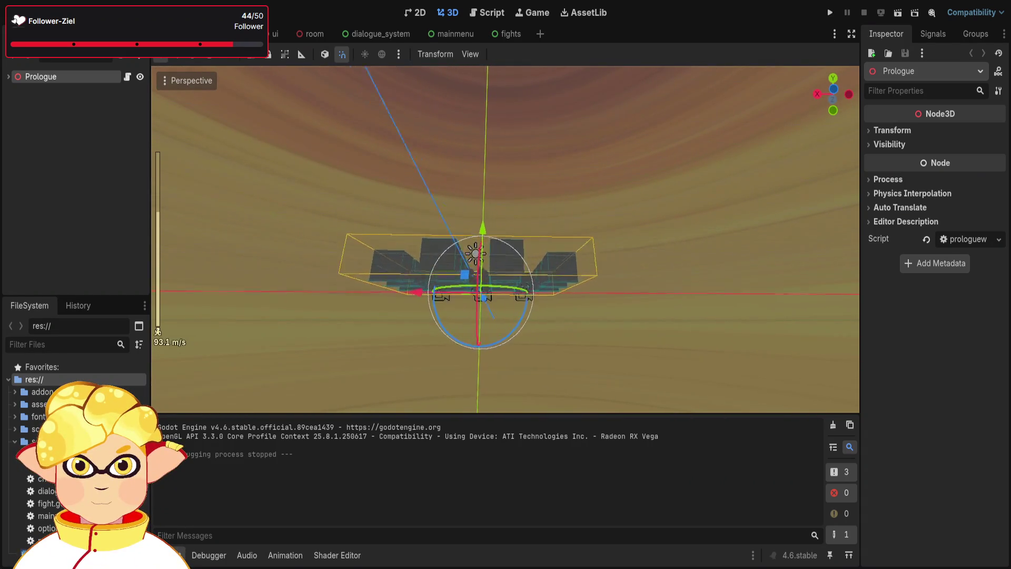
pyautogui.scroll(-8, 506, 237)
pyautogui.press('w')
pyautogui.scroll(-12, 371, 235)
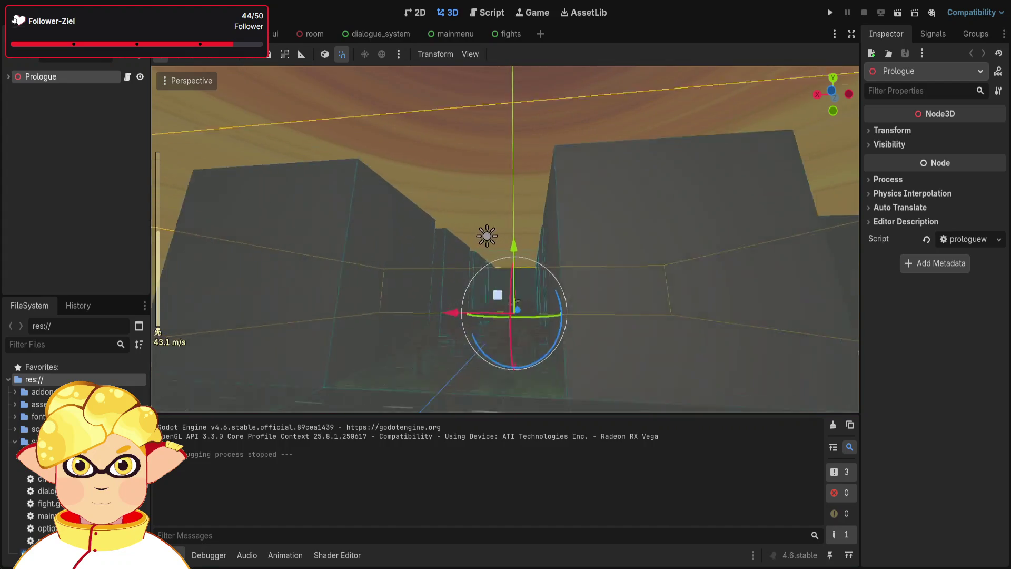
pyautogui.scroll(5, 371, 235)
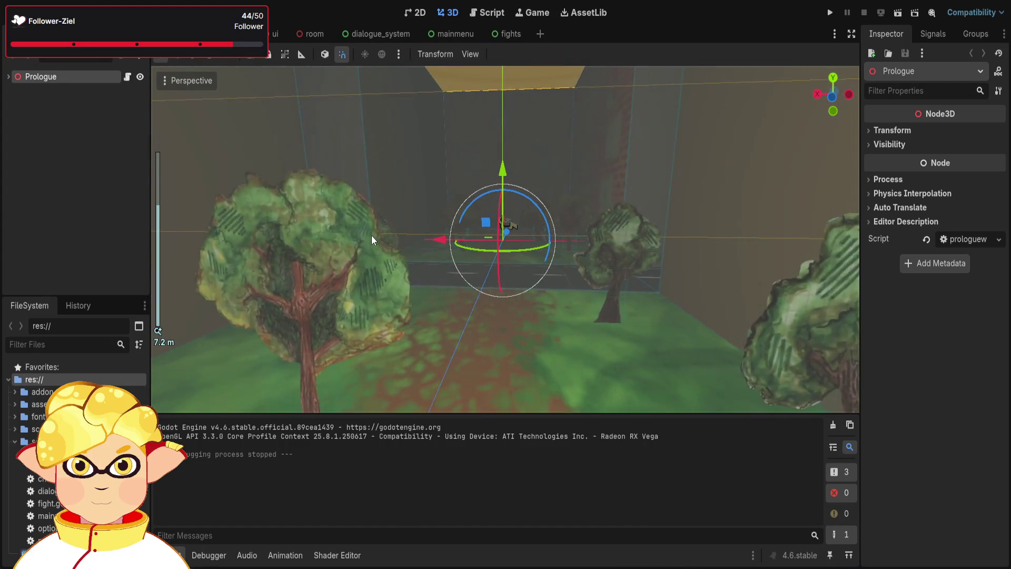
pyautogui.moveTo(371, 235); pyautogui.dragTo(558, 245)
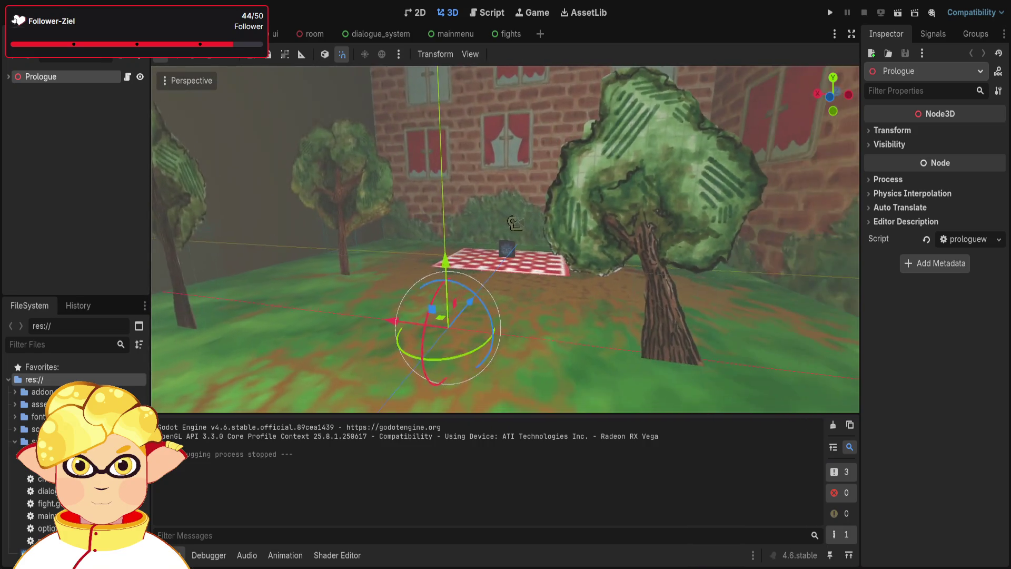
pyautogui.click(273, 34)
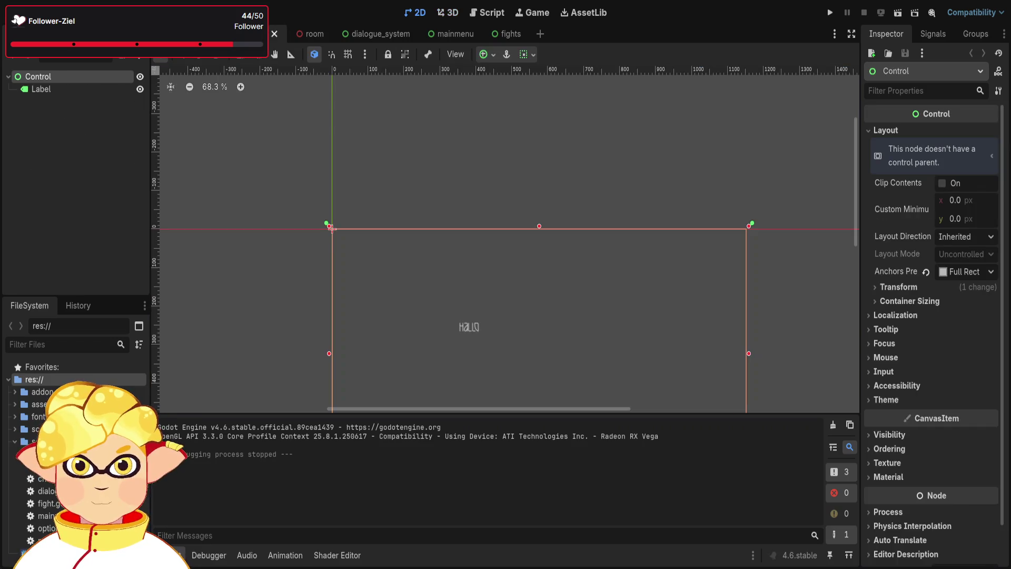
# - Flip between the room and player scene tabs, settling on the player scene in 3D
pyautogui.click(284, 32)
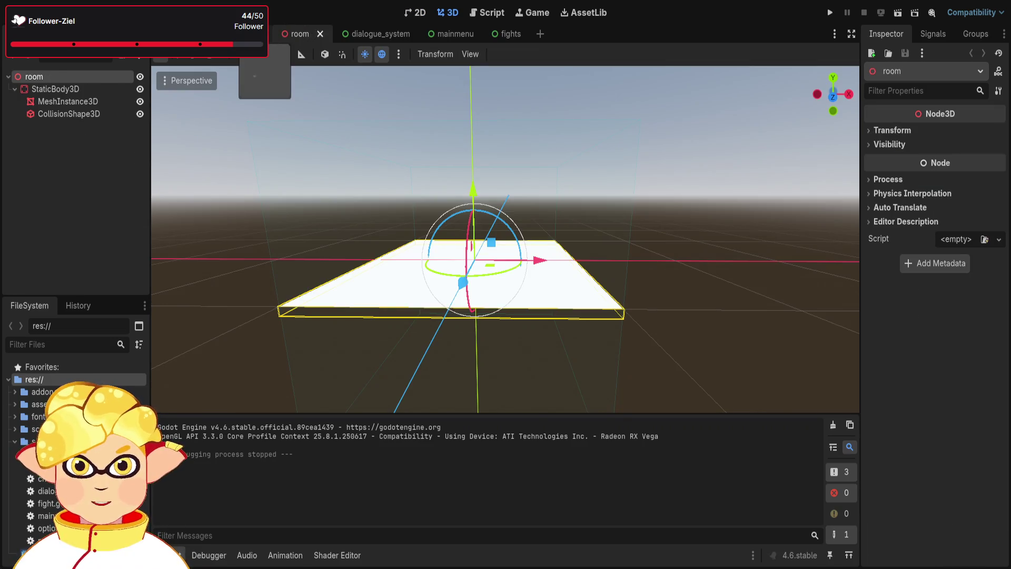
pyautogui.click(248, 34)
pyautogui.click(292, 34)
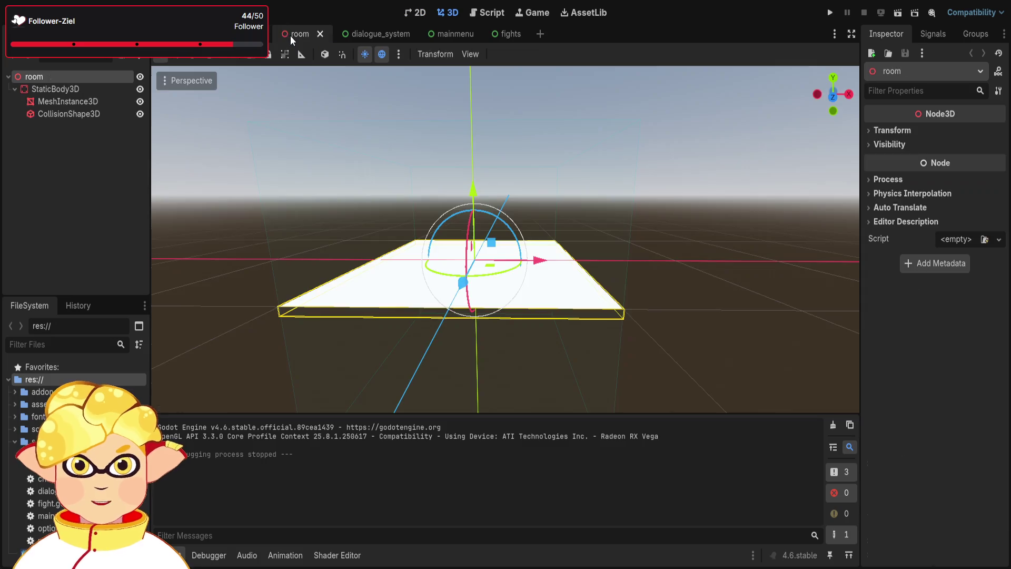
pyautogui.click(281, 37)
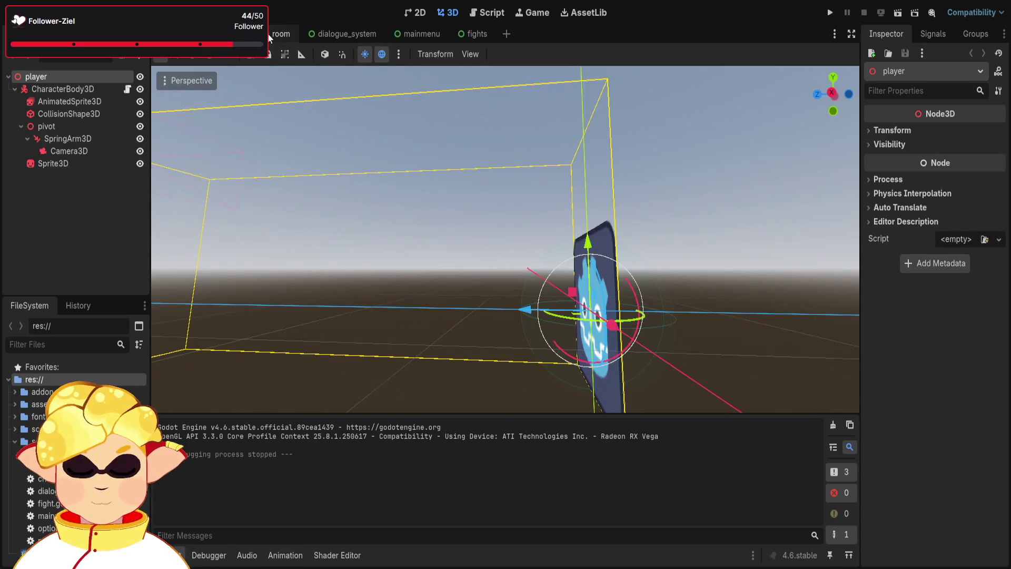
pyautogui.click(267, 33)
pyautogui.click(281, 34)
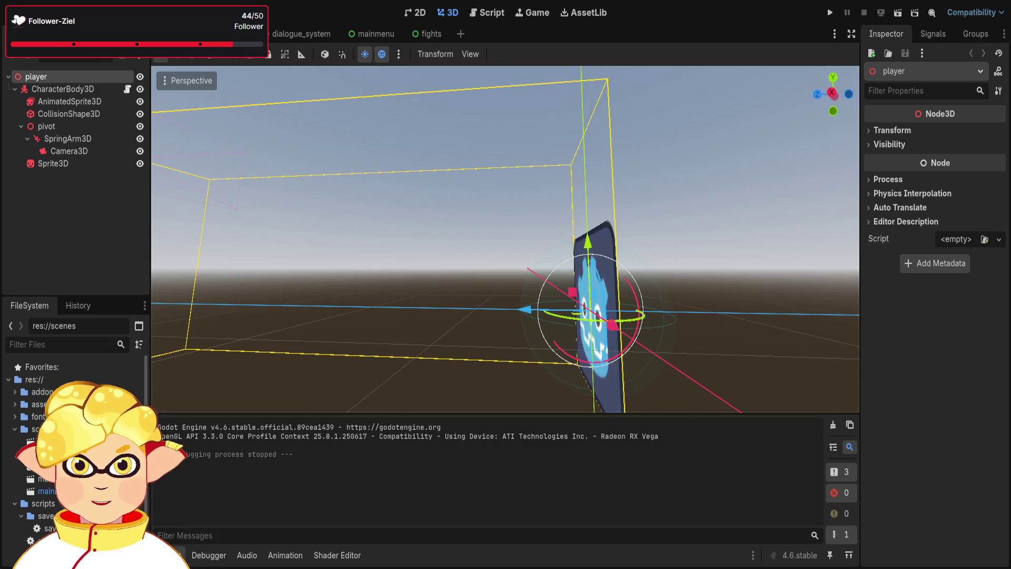
pyautogui.moveTo(106, 447)
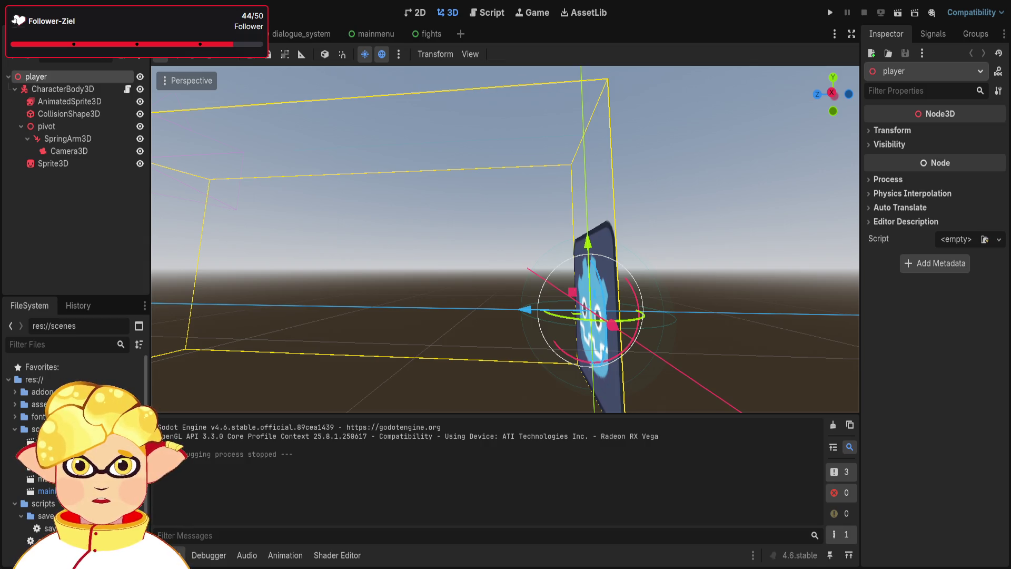
# - Deselect the player, open the dialogue_system scene in 2D, and select then clear UIMargin
pyautogui.moveTo(177, 427)
pyautogui.click(677, 334)
pyautogui.scroll(-5, 677, 334)
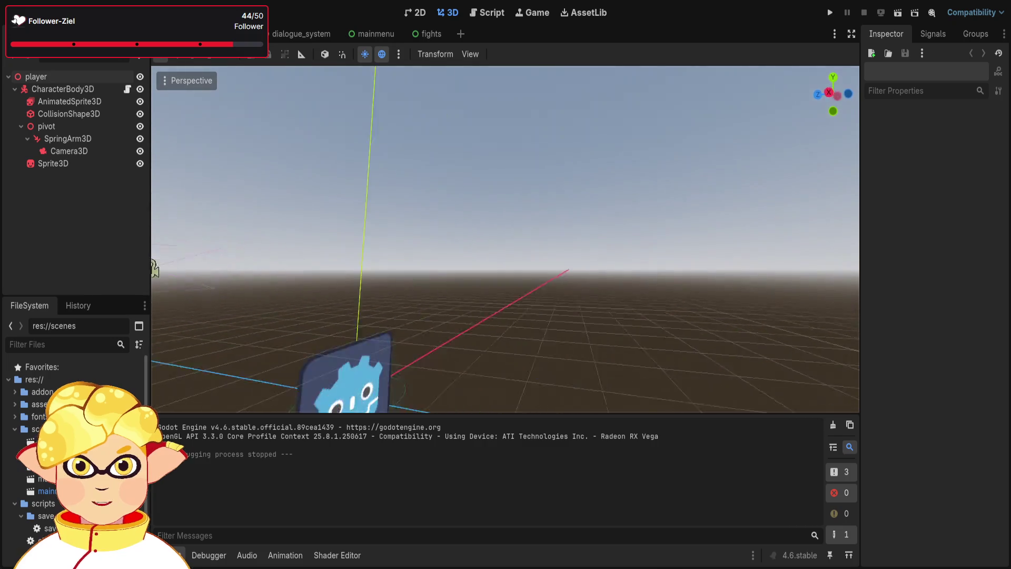
pyautogui.scroll(2, 506, 239)
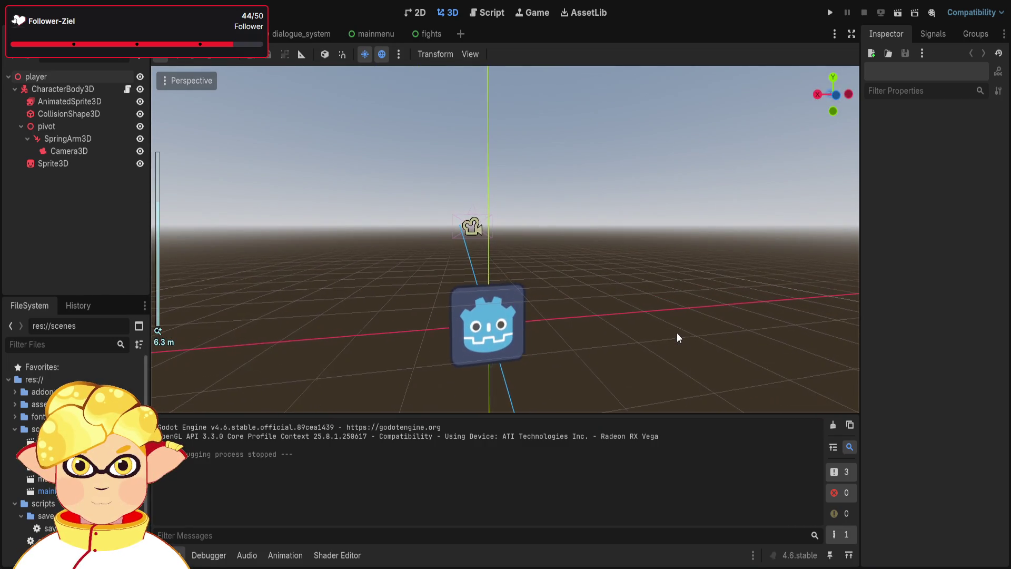
pyautogui.click(305, 34)
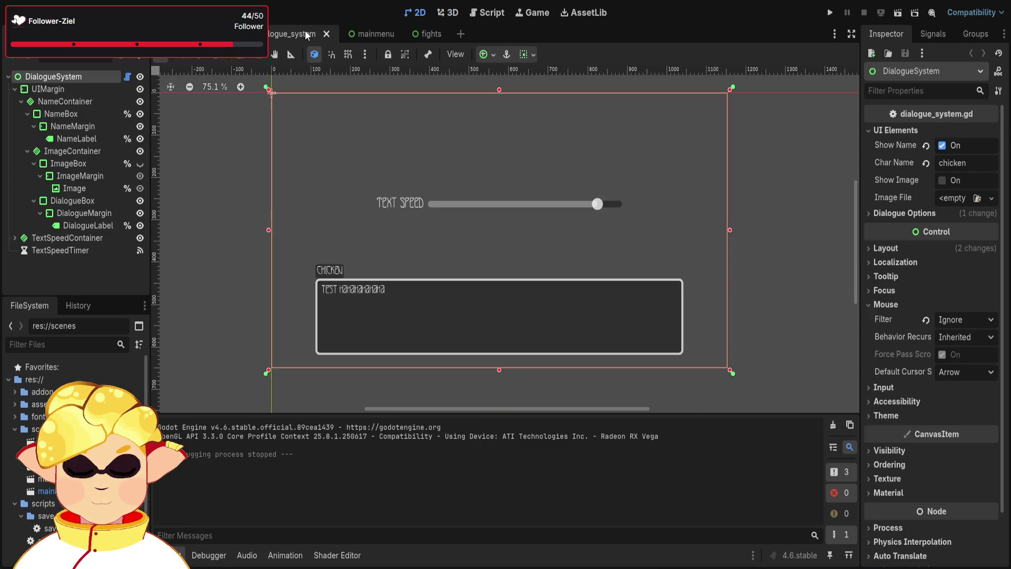
pyautogui.click(291, 216)
pyautogui.click(280, 330)
# - Zoom around the dialogue_system canvas, then switch to the mainmenu scene
pyautogui.scroll(2, 450, 342)
pyautogui.scroll(-3, 449, 342)
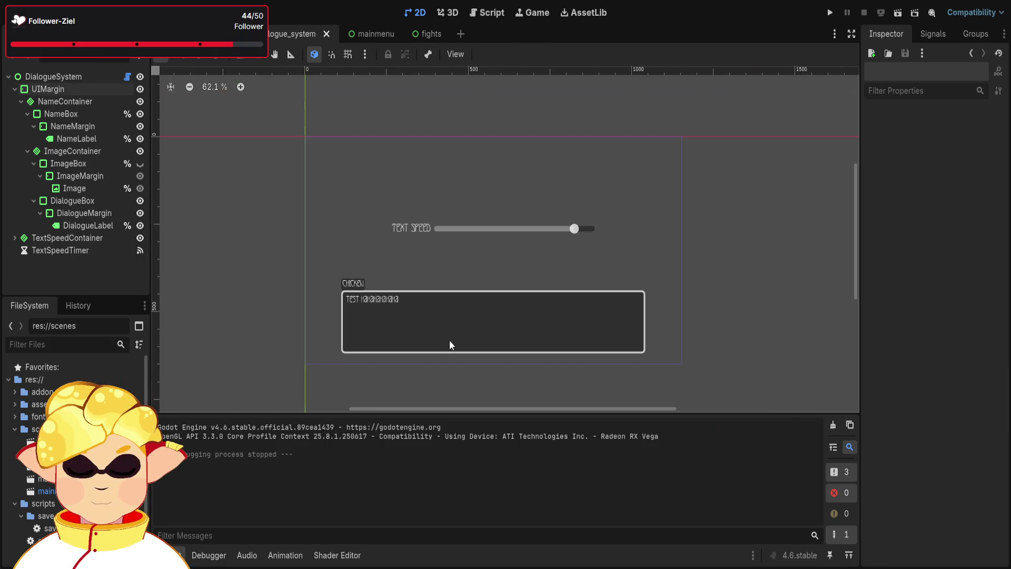
pyautogui.scroll(1, 449, 342)
pyautogui.scroll(1, 449, 339)
pyautogui.scroll(-2, 450, 339)
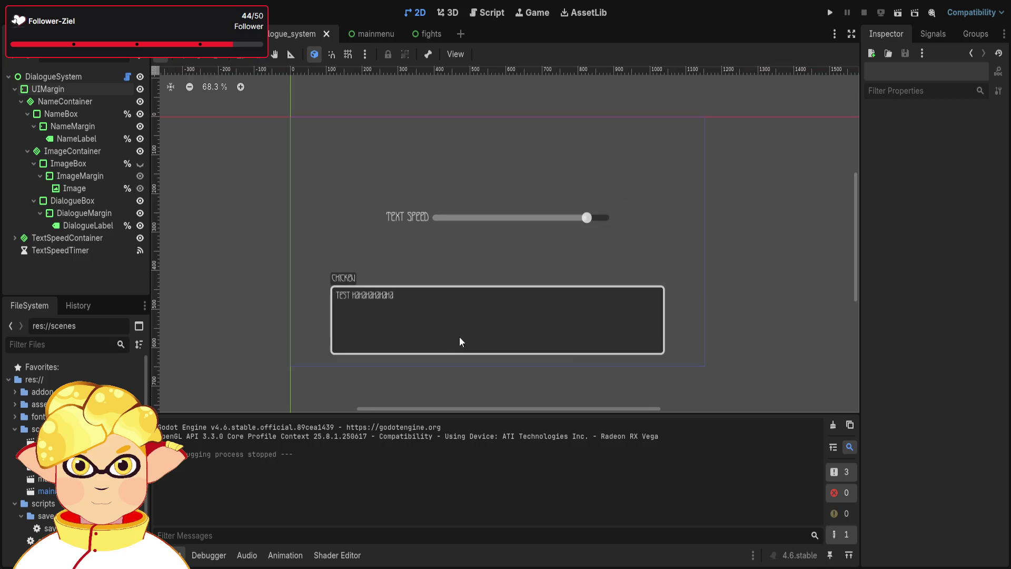
pyautogui.scroll(1, 459, 337)
pyautogui.scroll(-1, 474, 313)
pyautogui.scroll(-5, 646, 358)
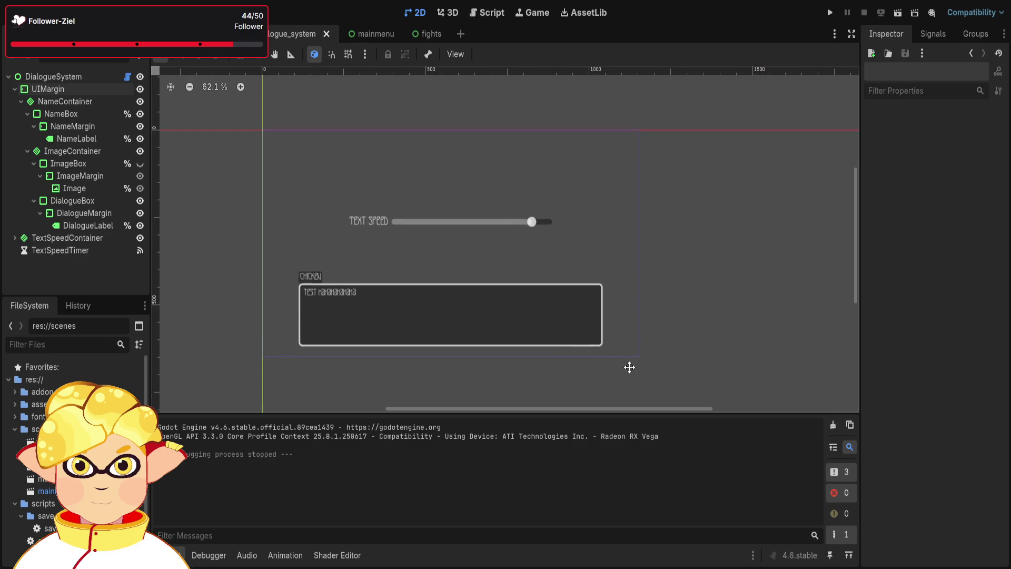
pyautogui.scroll(1, 587, 373)
pyautogui.scroll(1, 587, 373)
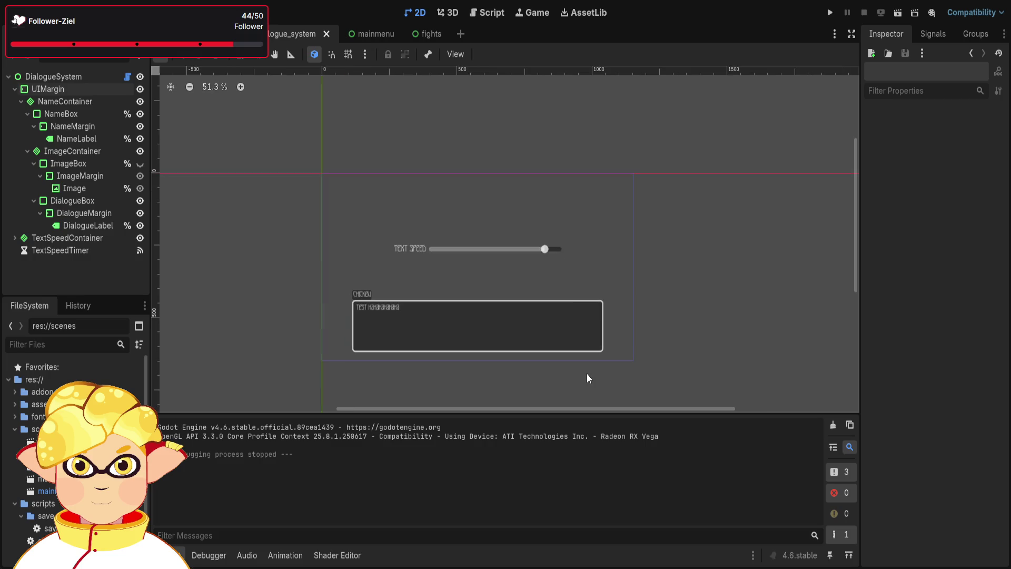
pyautogui.scroll(-2, 587, 373)
pyautogui.scroll(1, 590, 373)
pyautogui.scroll(3, 593, 371)
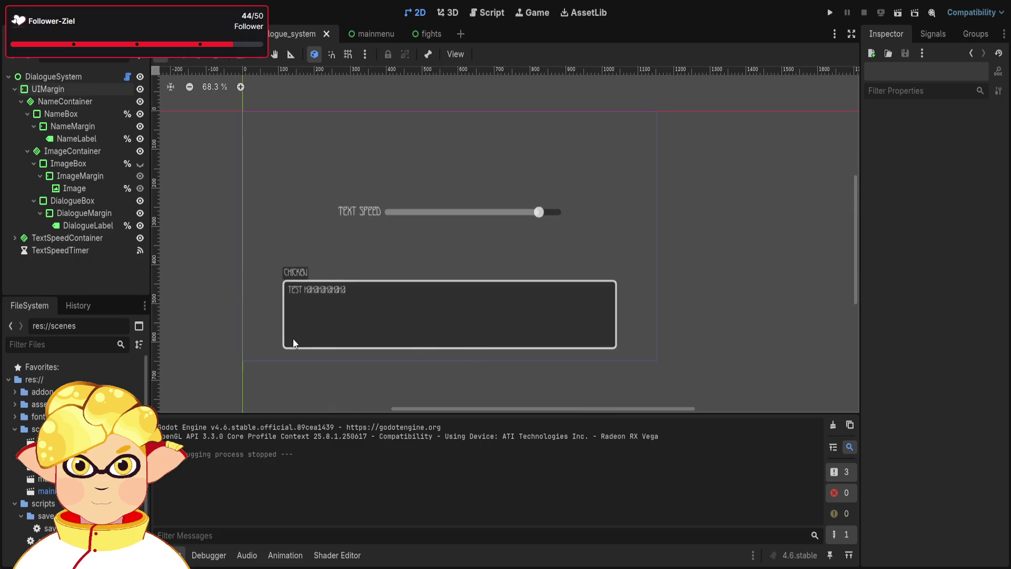
pyautogui.scroll(1, 322, 340)
pyautogui.scroll(2, 500, 362)
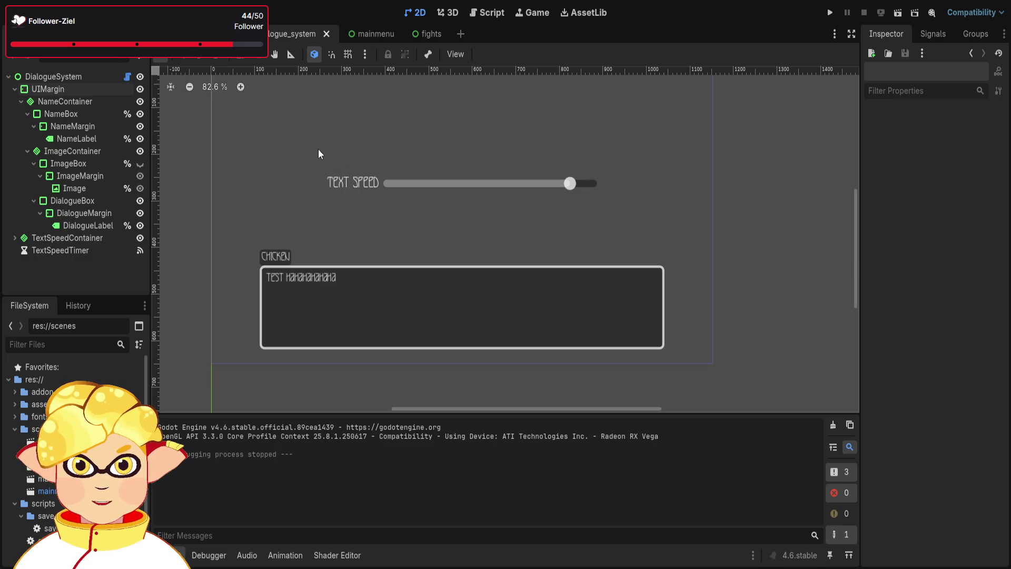
pyautogui.click(358, 36)
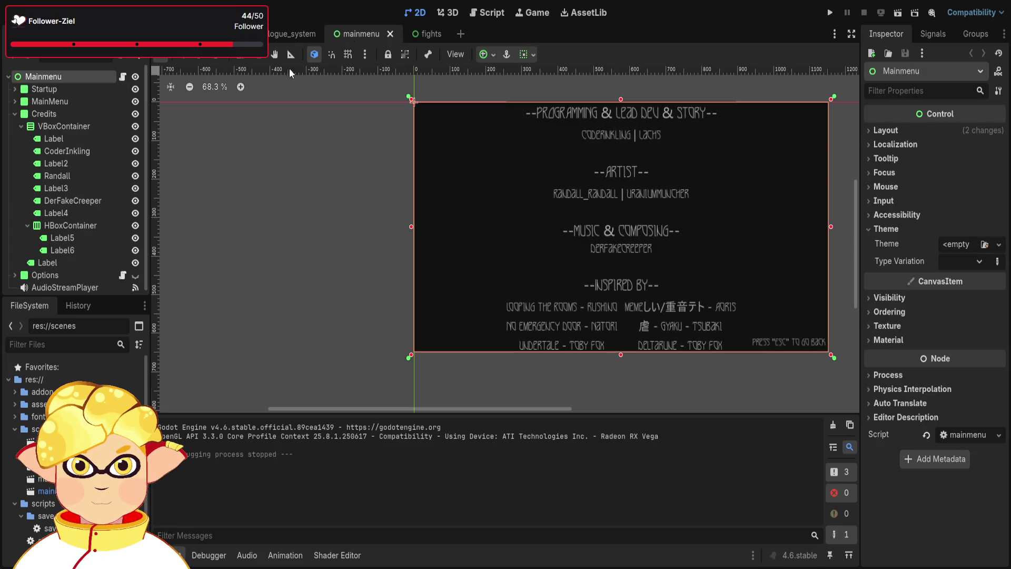
# - Collapse Credits, expand Options and make it visible, then centre it on the canvas
pyautogui.click(14, 113)
pyautogui.click(15, 126)
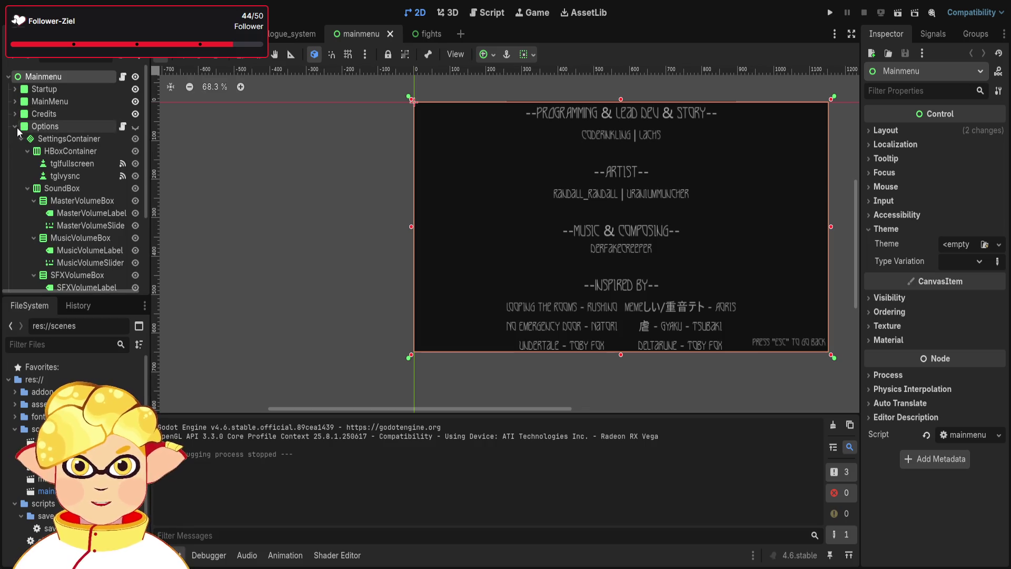
pyautogui.click(21, 127)
pyautogui.click(135, 127)
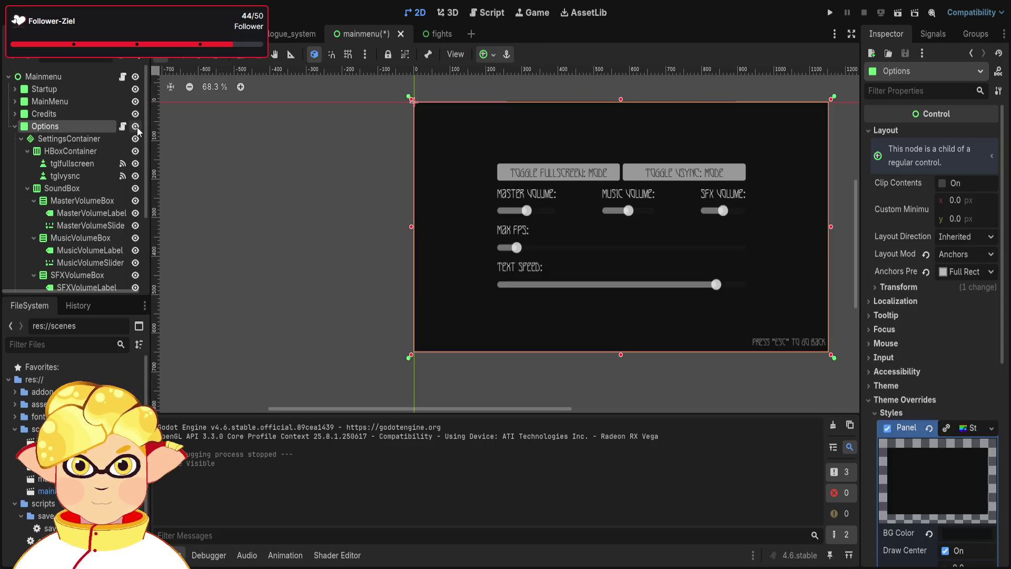
pyautogui.scroll(1, 792, 376)
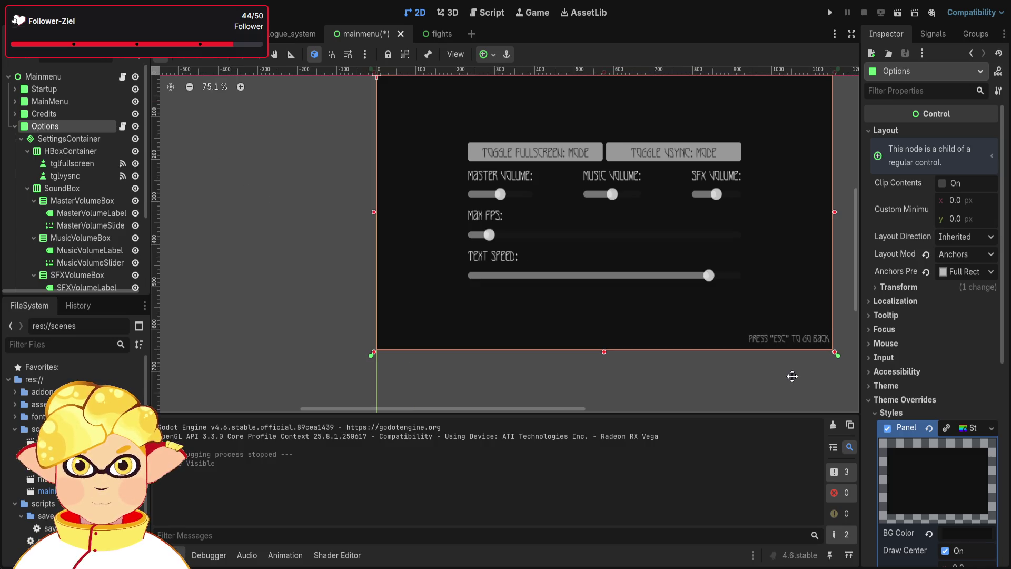
pyautogui.moveTo(801, 377)
pyautogui.mouseDown()
pyautogui.moveTo(708, 402)
pyautogui.moveTo(662, 396)
pyautogui.mouseUp()
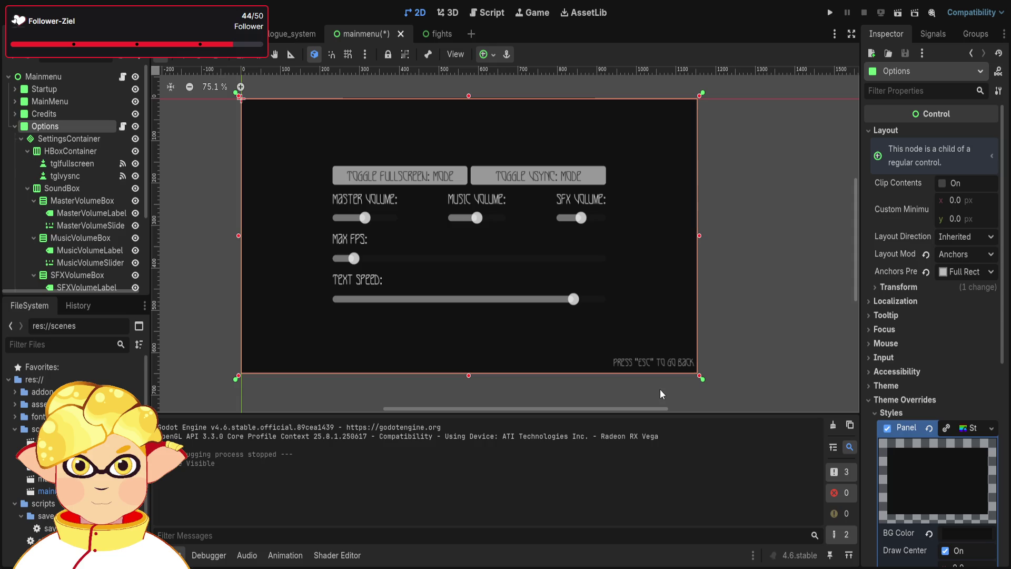
# - Open options.gd from the Options node's script icon
pyautogui.click(122, 127)
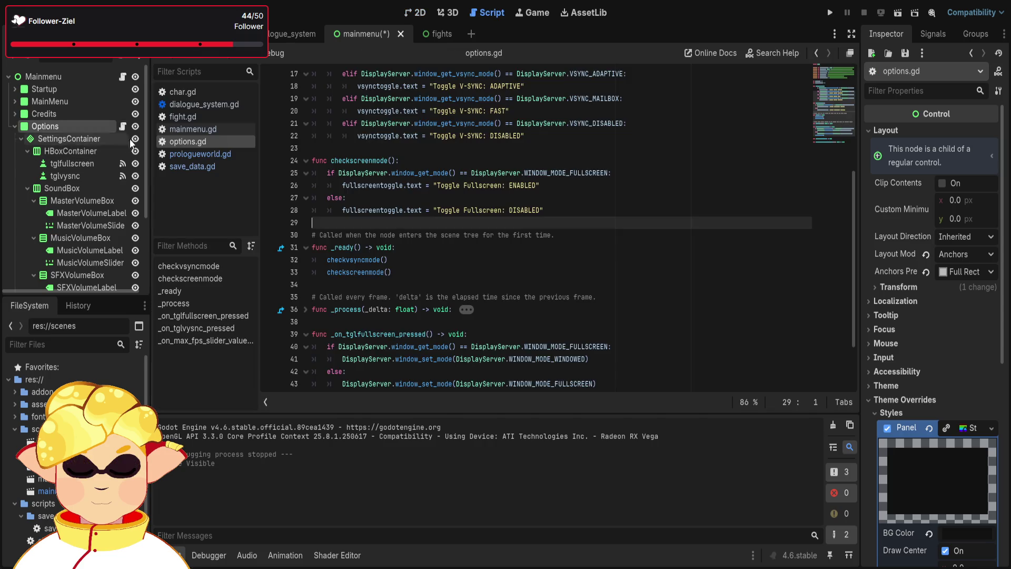
# - Fold _ready and the toggle handlers, and delete the comment and blank line above _process
pyautogui.click(305, 247)
pyautogui.click(305, 309)
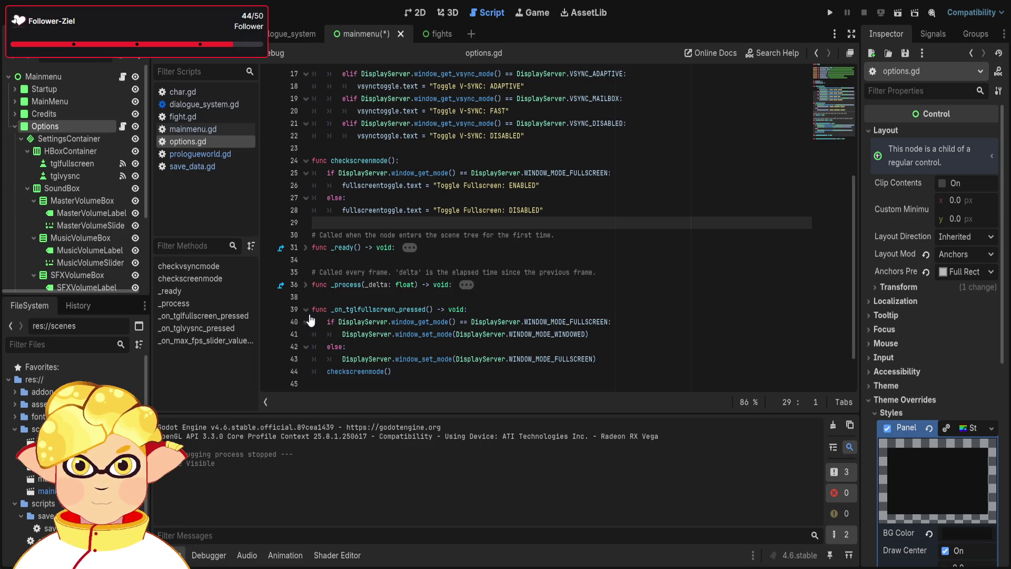
pyautogui.click(305, 334)
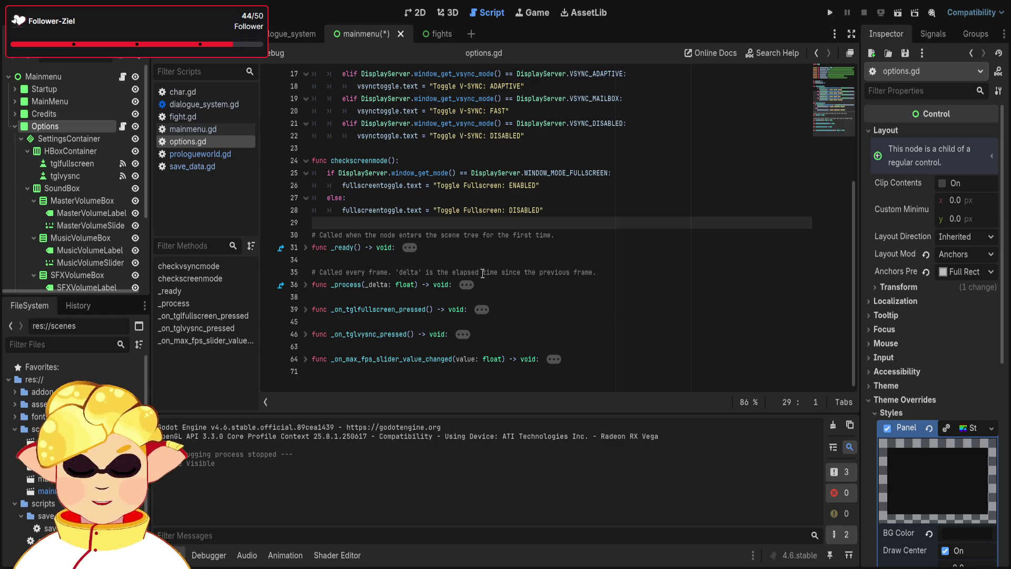
pyautogui.tripleClick(501, 272)
pyautogui.press('BackSpace')
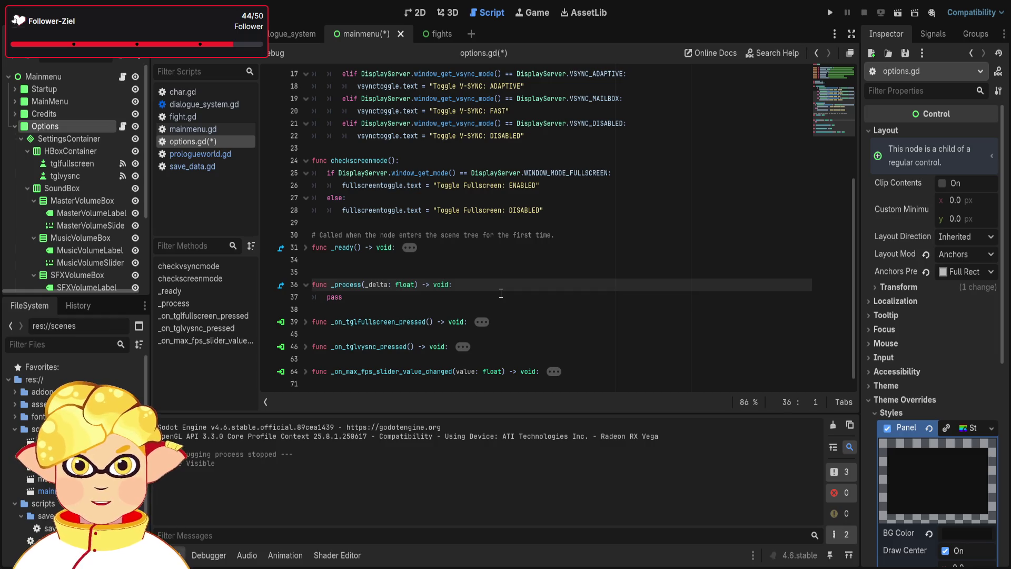
pyautogui.press('Down')
pyautogui.press('Up')
pyautogui.press('Up')
pyautogui.press('BackSpace')
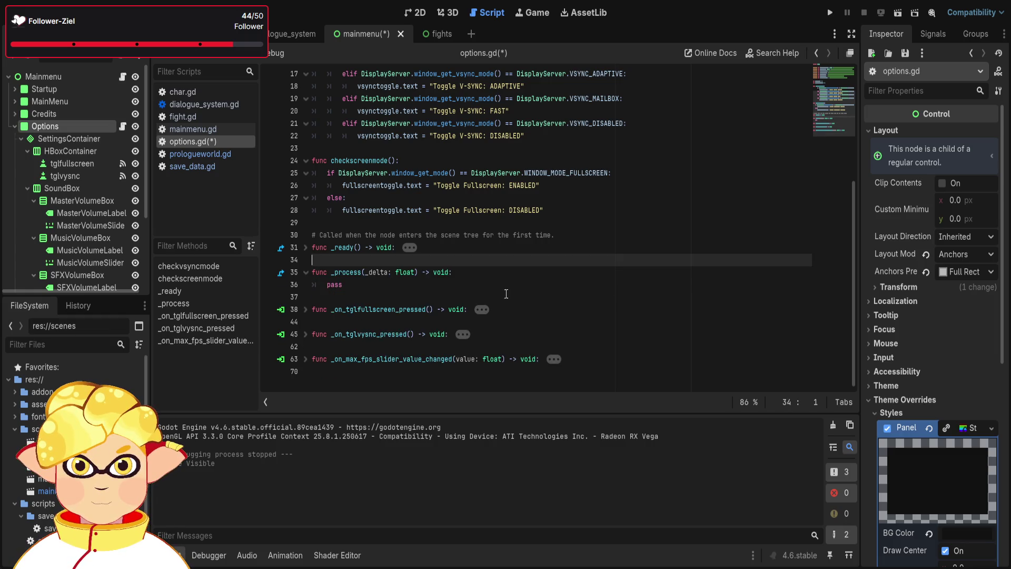
pyautogui.click(305, 273)
# - Delete the comment above _ready, fold checkscreenmode and checkvsyncmode, and save with Ctrl+S
pyautogui.scroll(3, 308, 266)
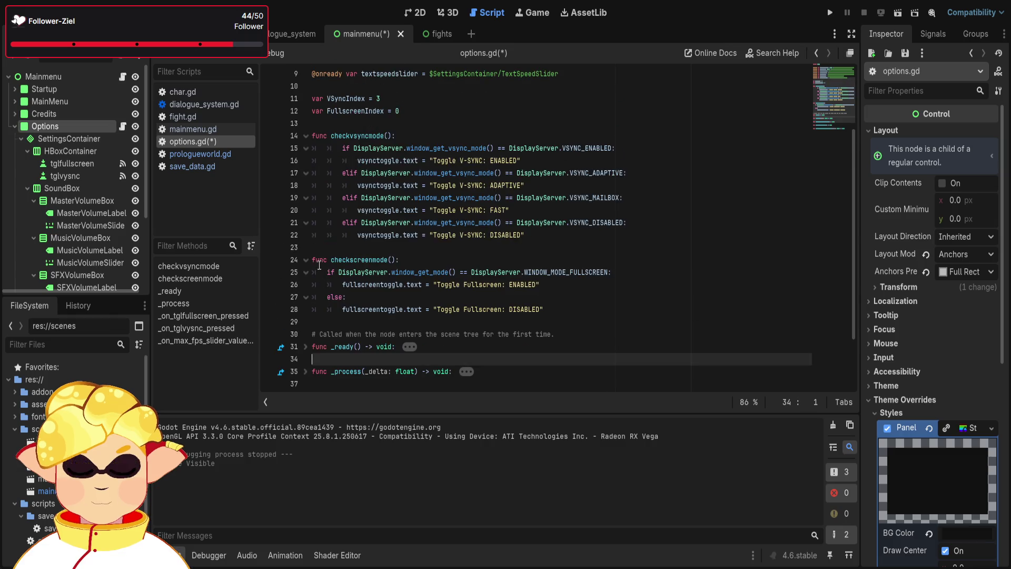
pyautogui.click(305, 259)
pyautogui.tripleClick(343, 284)
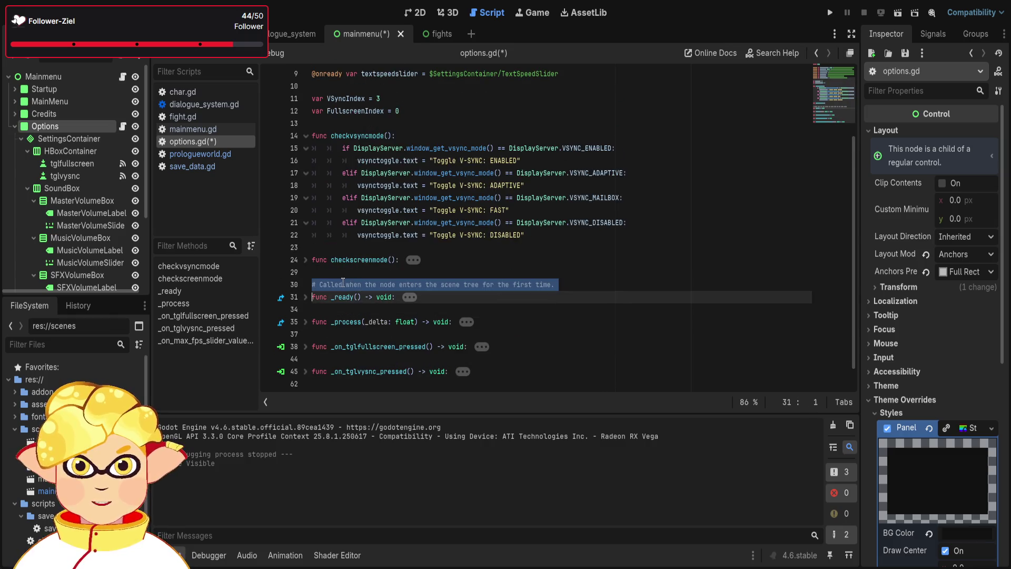
pyautogui.press('BackSpace')
pyautogui.scroll(1, 315, 163)
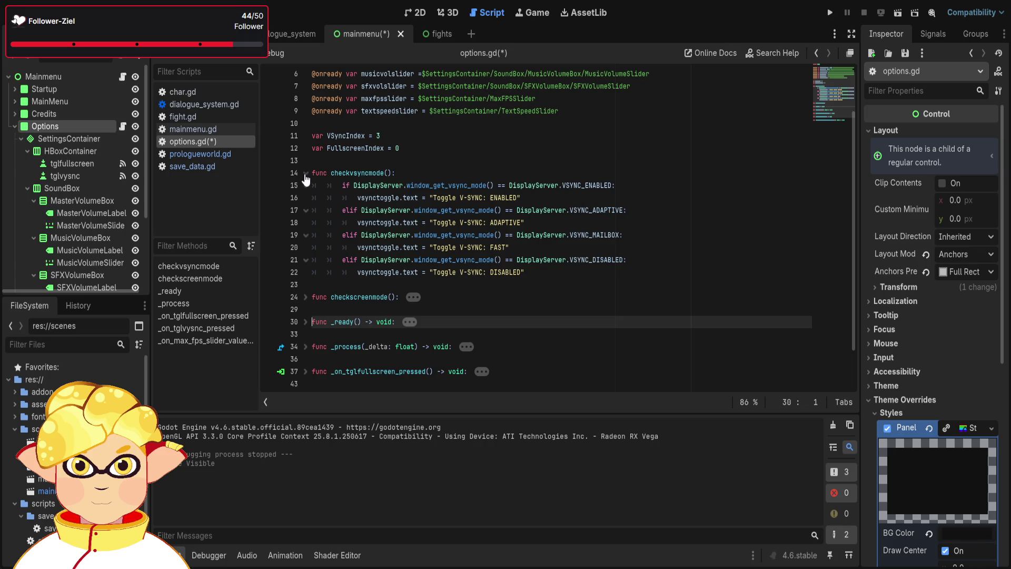
pyautogui.click(305, 174)
pyautogui.scroll(2, 516, 232)
pyautogui.click(478, 213)
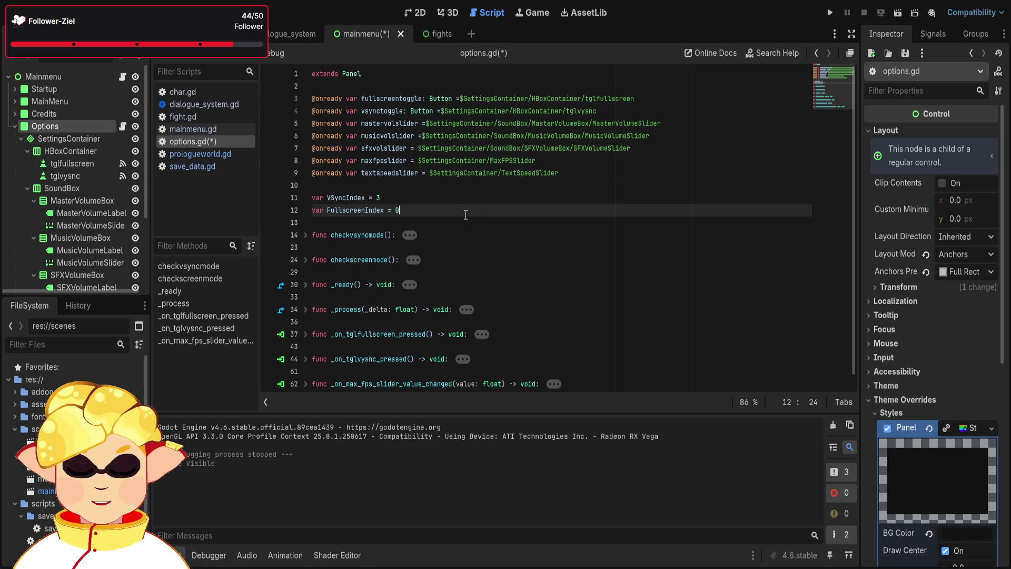
pyautogui.scroll(-1, 467, 217)
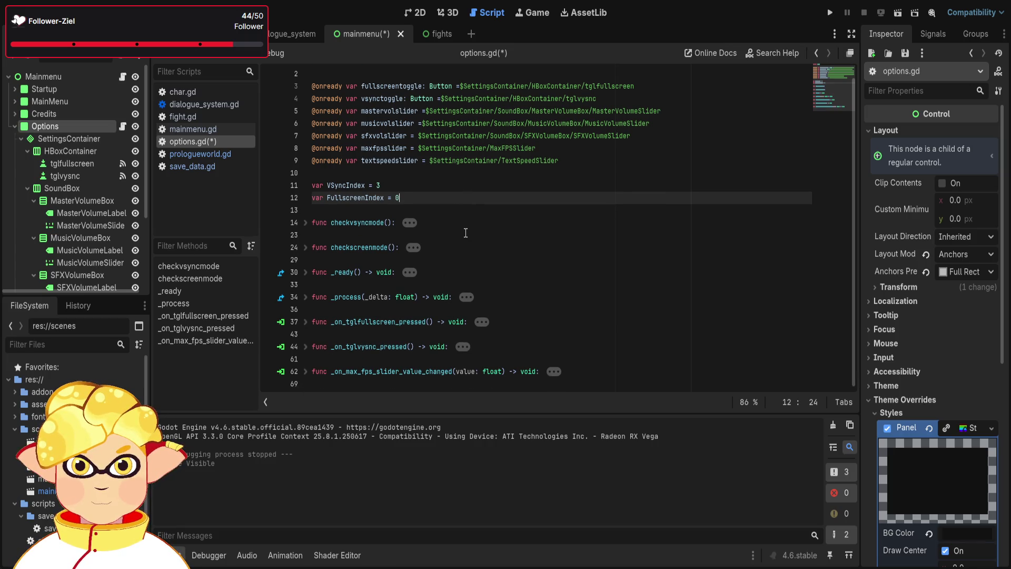
pyautogui.hotkey('ctrl', 's')
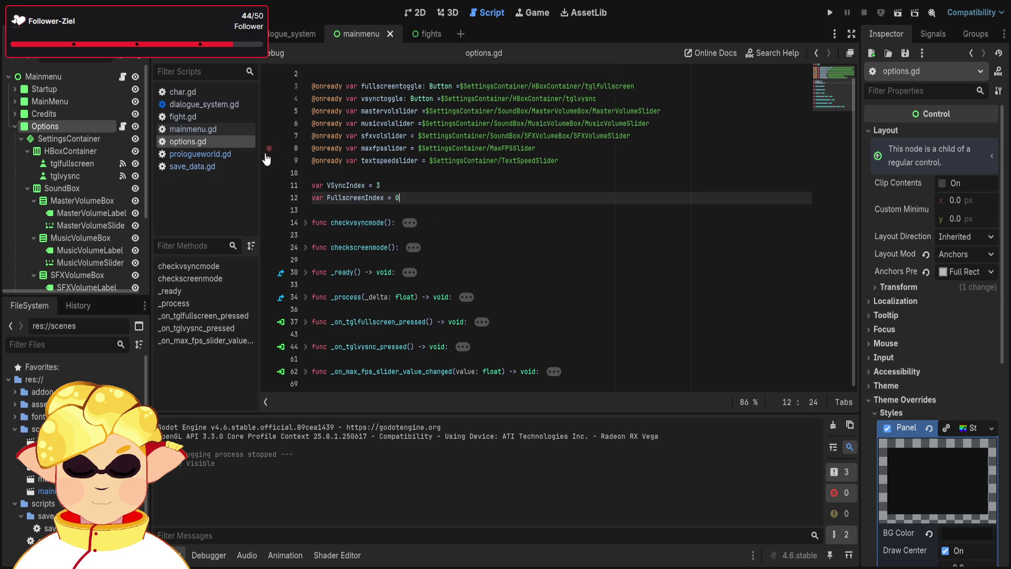
# - Open fight.gd and inspect cursor_process, then fold it and get_enemy_data
pyautogui.click(235, 155)
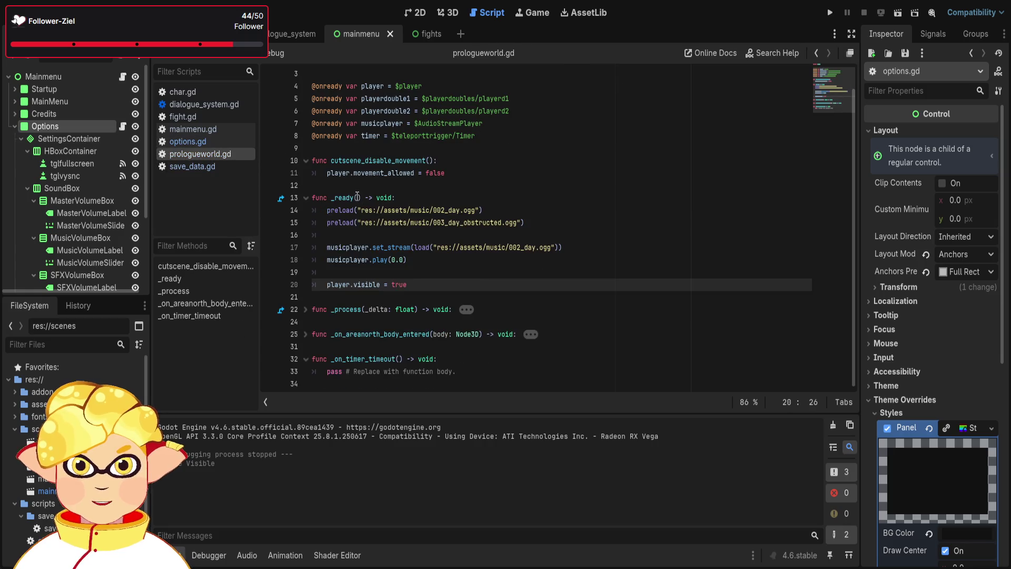
pyautogui.scroll(1, 360, 198)
pyautogui.click(203, 114)
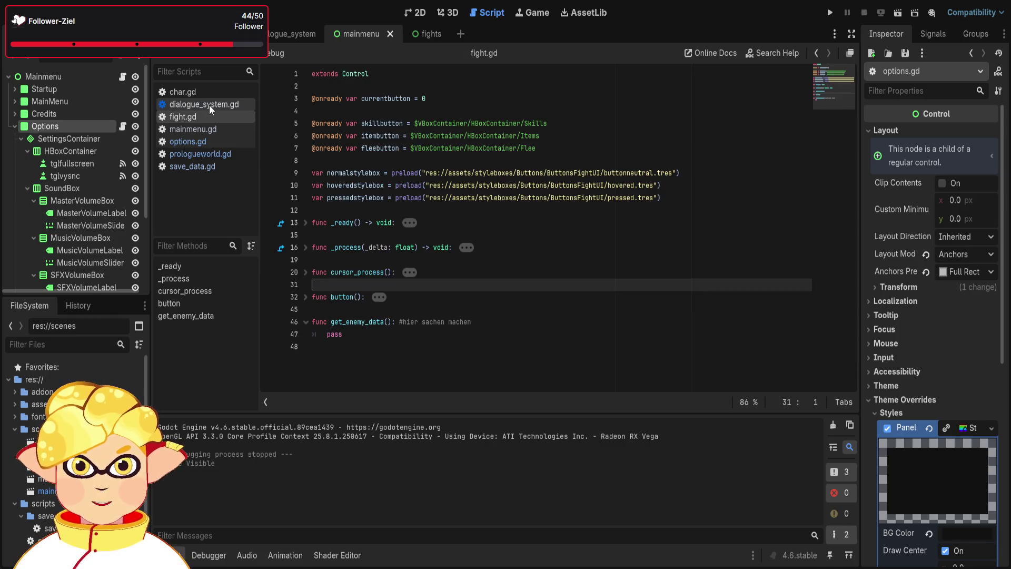
pyautogui.click(475, 357)
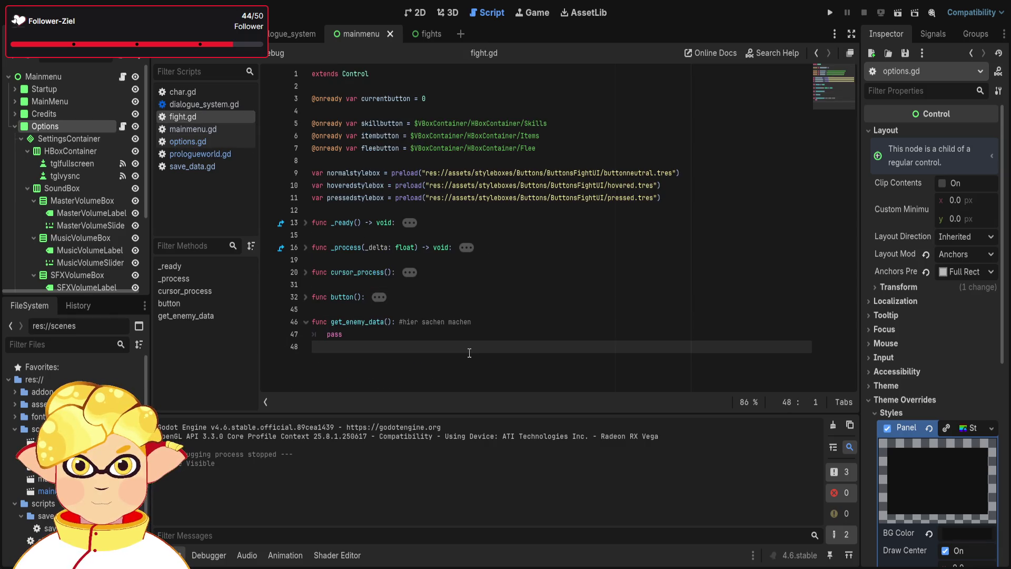
pyautogui.click(306, 272)
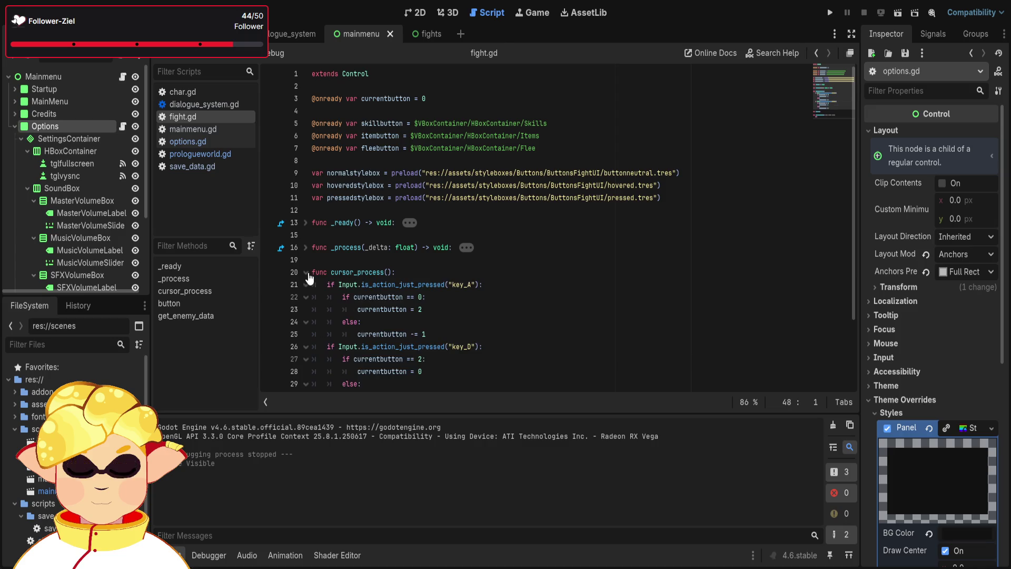
pyautogui.scroll(-2, 309, 278)
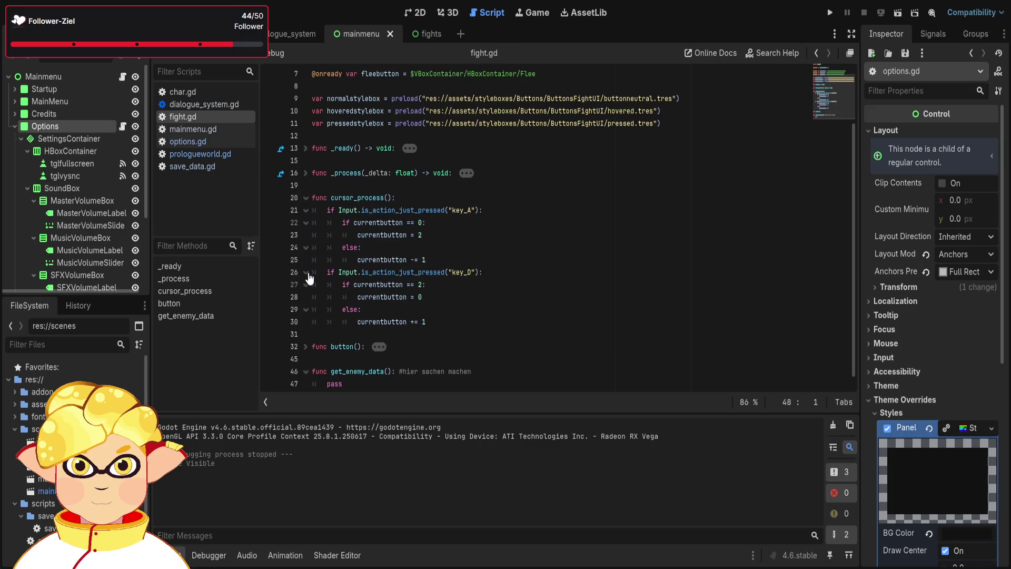
pyautogui.click(306, 198)
pyautogui.click(518, 321)
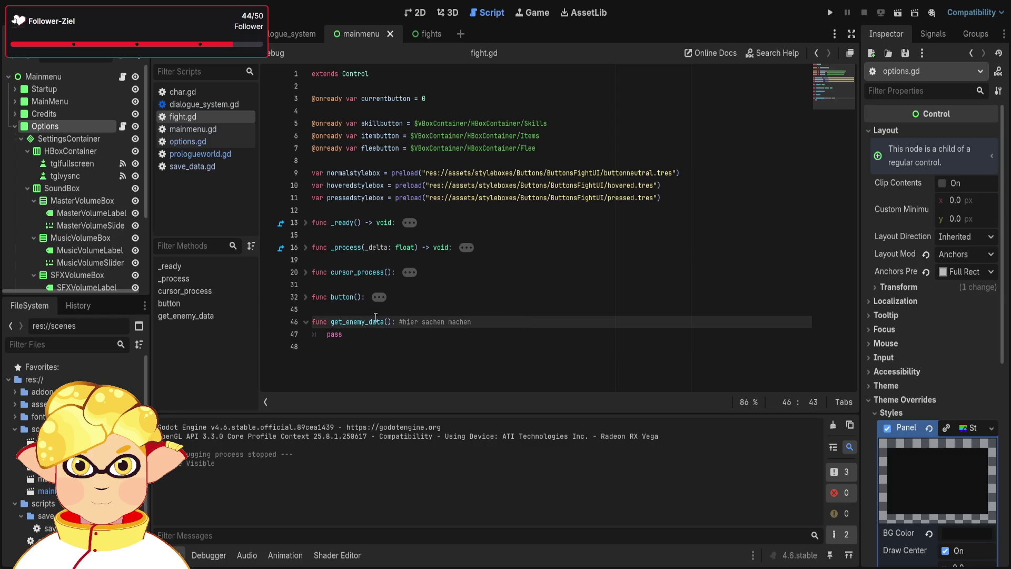
pyautogui.click(307, 324)
pyautogui.click(421, 34)
pyautogui.click(415, 12)
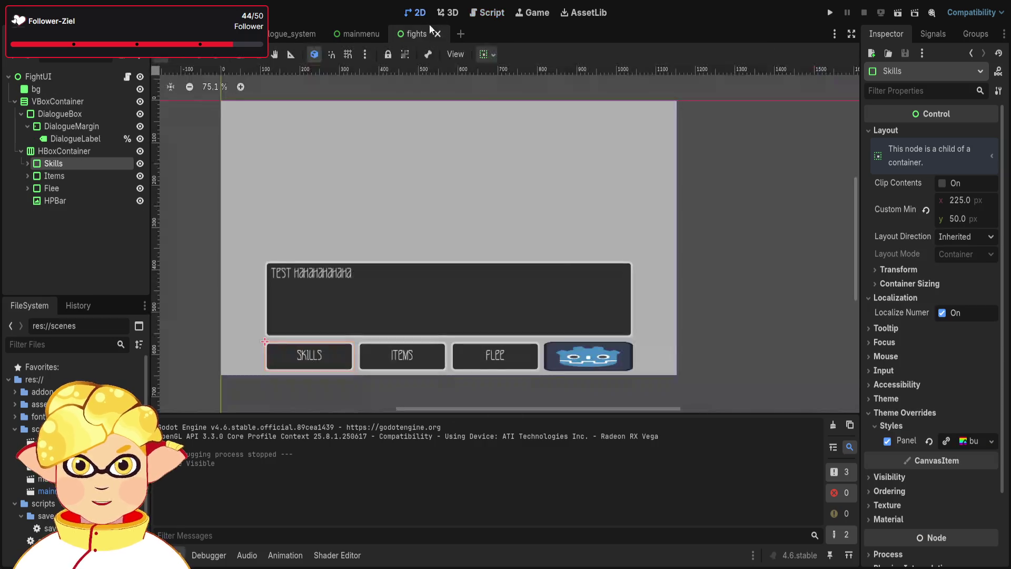
pyautogui.scroll(1, 416, 360)
pyautogui.scroll(1, 464, 366)
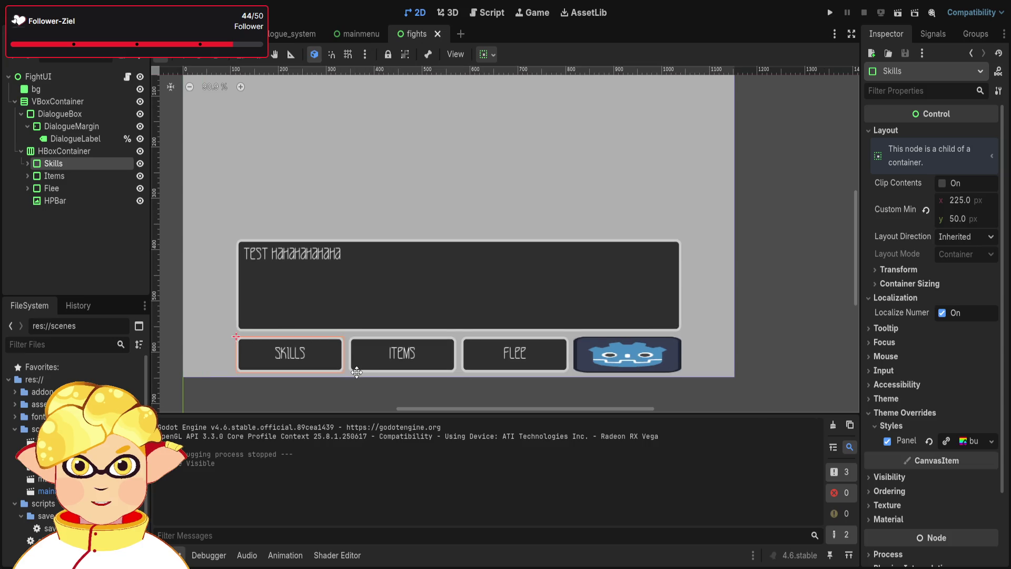
pyautogui.scroll(-1, 495, 371)
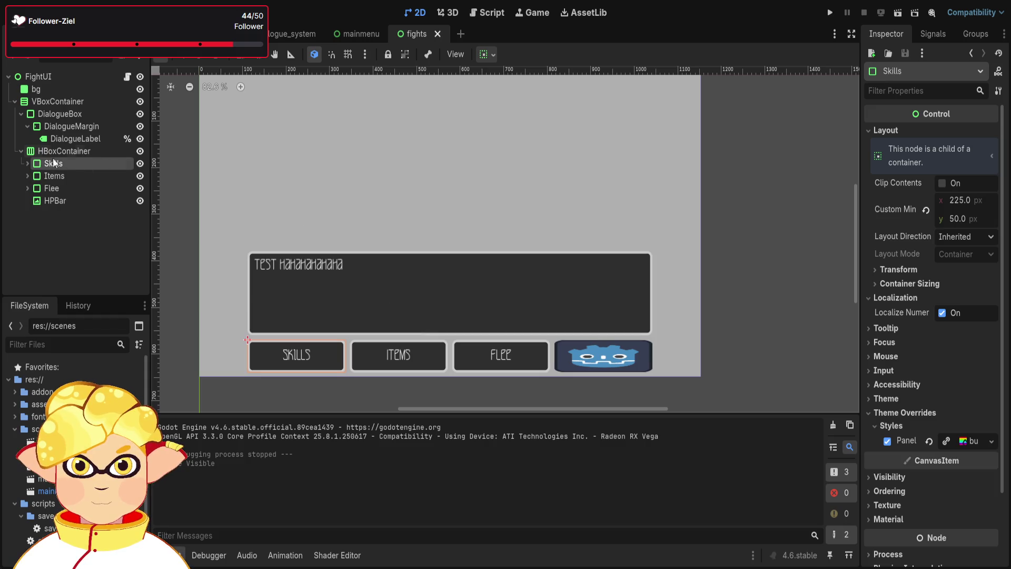
pyautogui.click(65, 126)
pyautogui.click(60, 140)
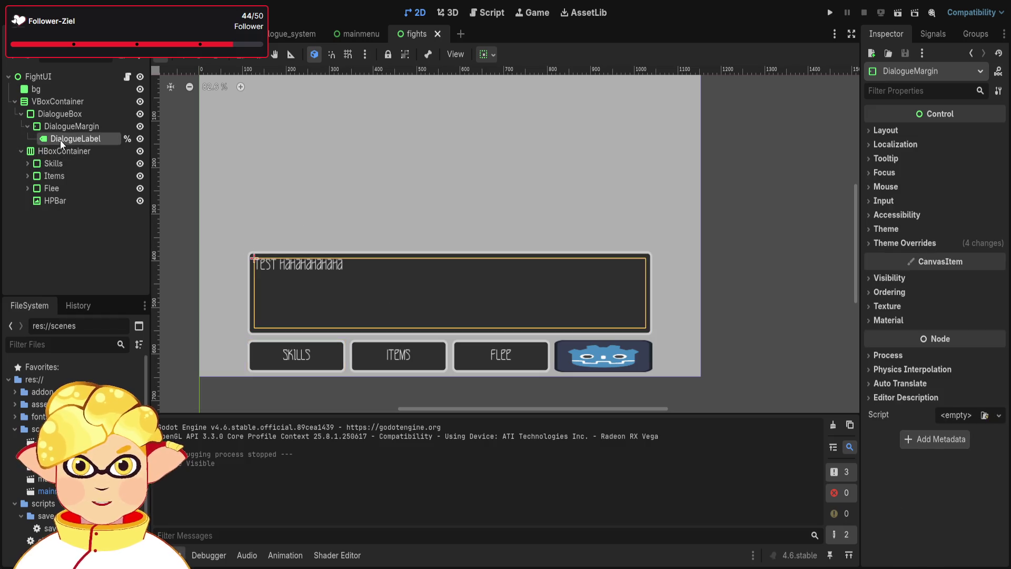
pyautogui.click(60, 127)
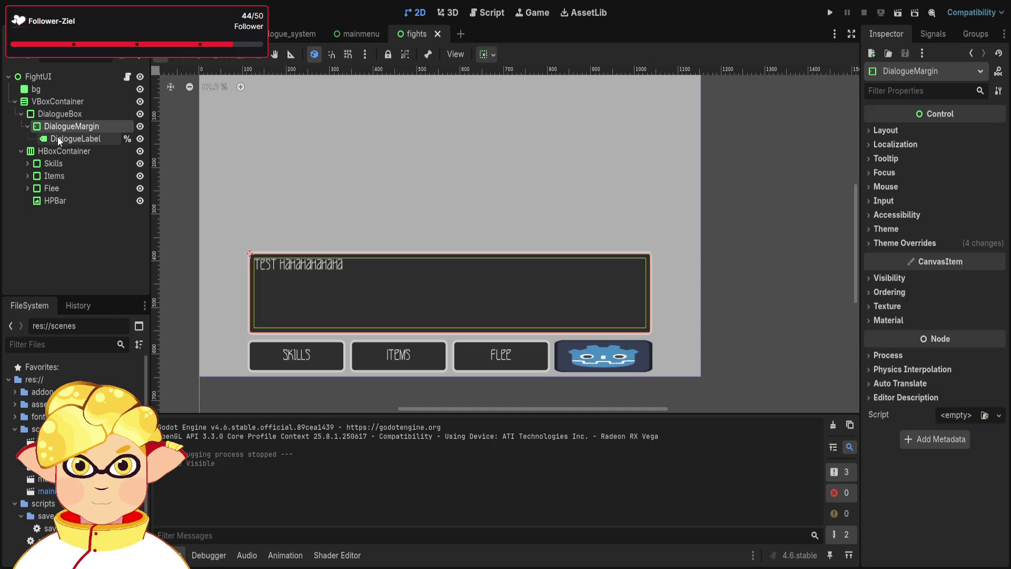
pyautogui.click(58, 137)
pyautogui.click(59, 128)
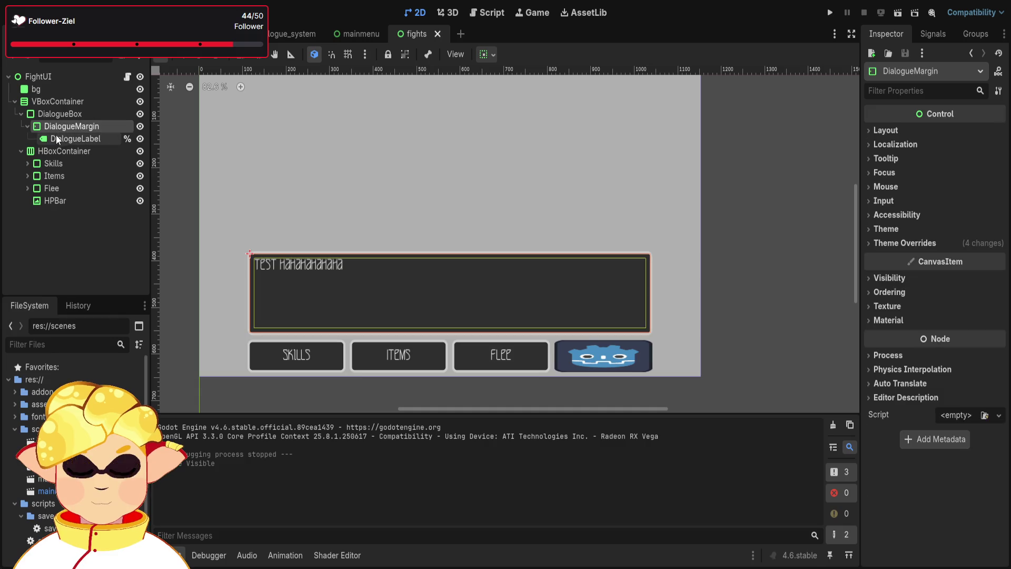
pyautogui.click(62, 114)
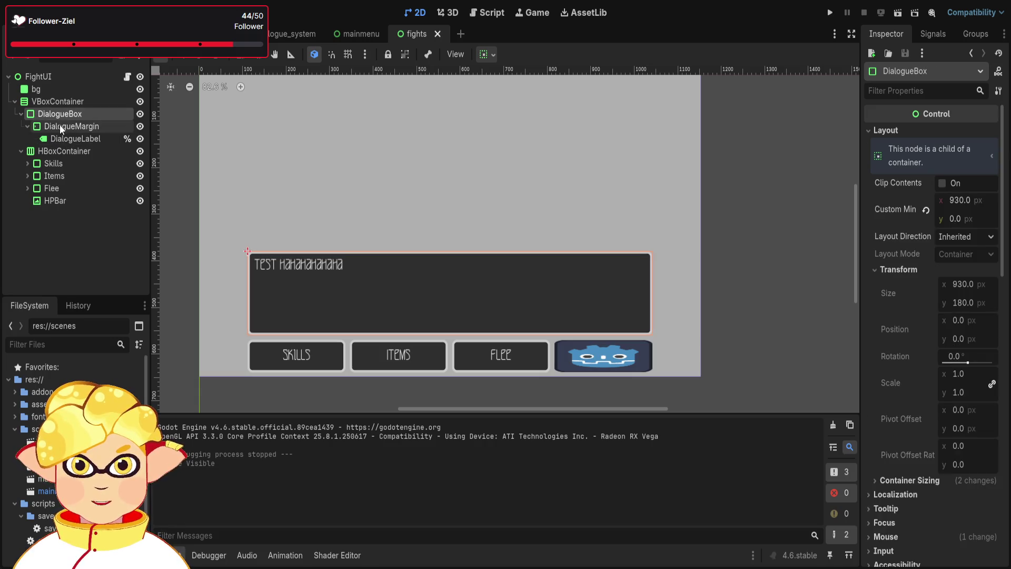
pyautogui.click(70, 125)
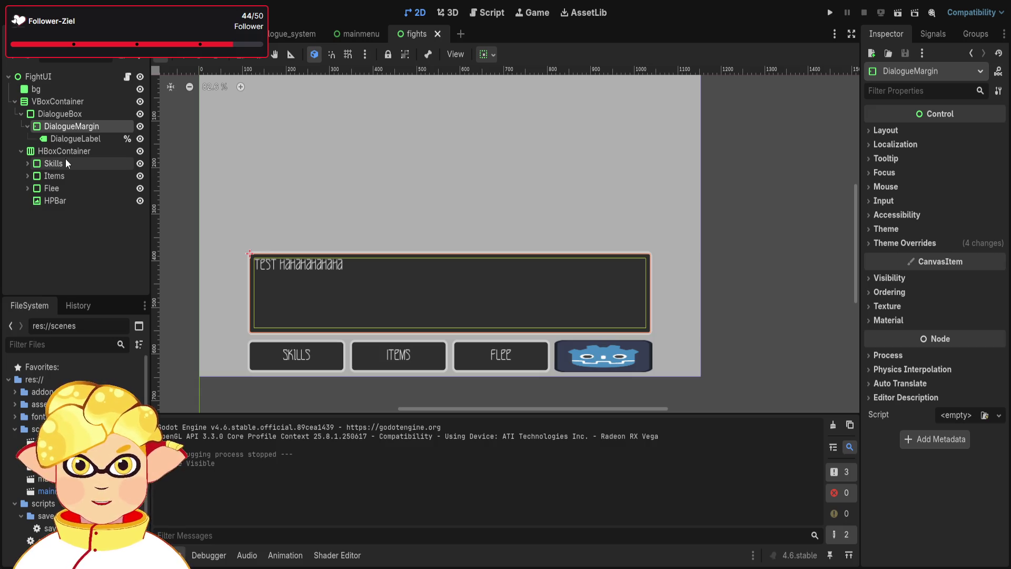
pyautogui.click(53, 247)
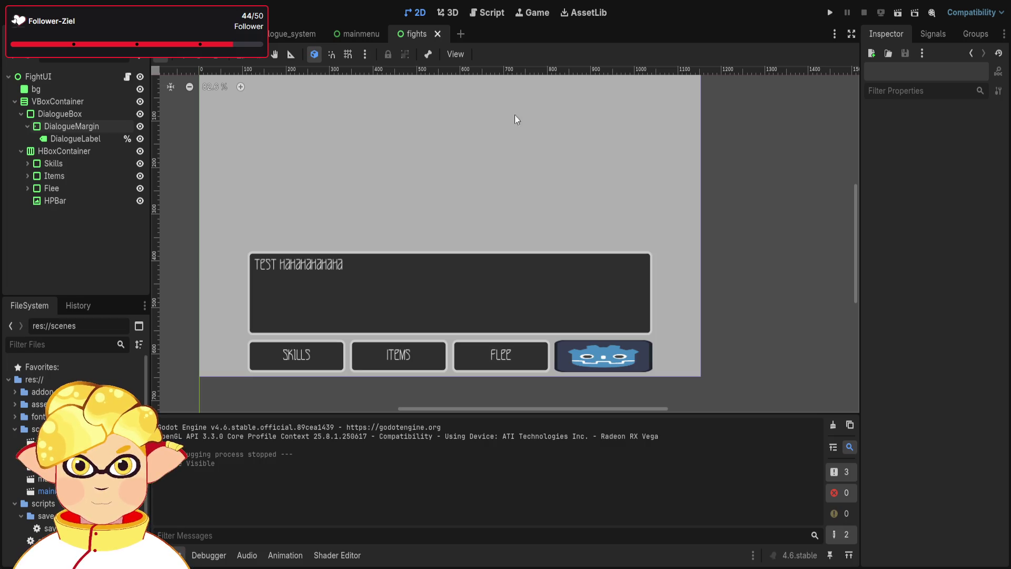
# - Open the Asset Library and scroll through the first page of add-ons
pyautogui.click(583, 13)
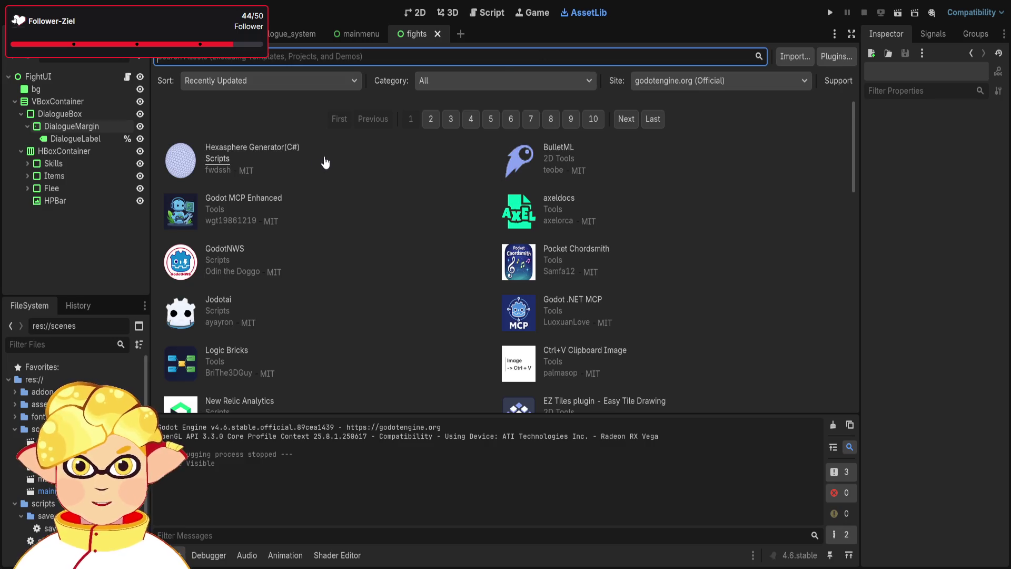
pyautogui.scroll(-5, 324, 163)
pyautogui.scroll(-8, 324, 165)
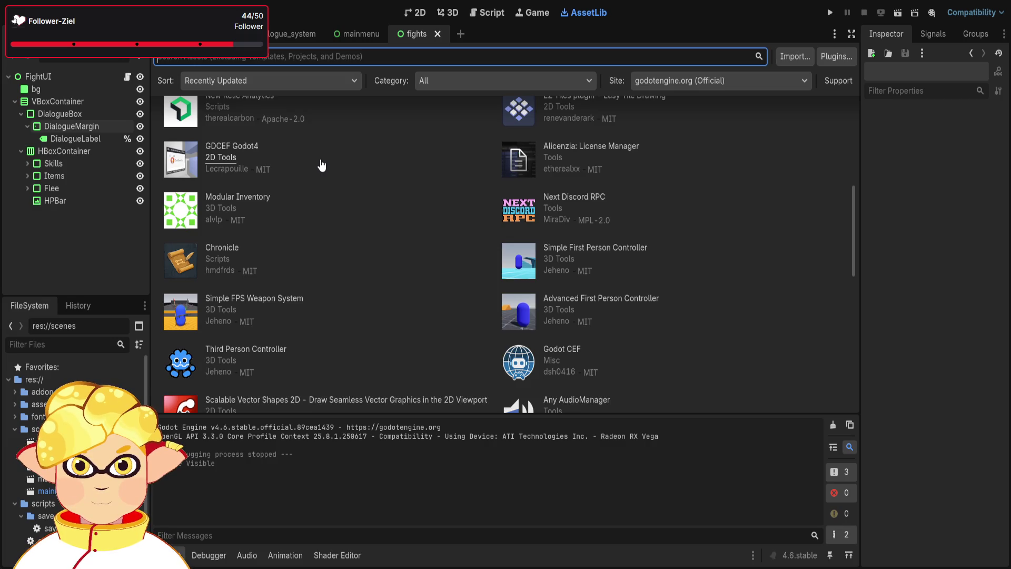
pyautogui.scroll(-2, 322, 163)
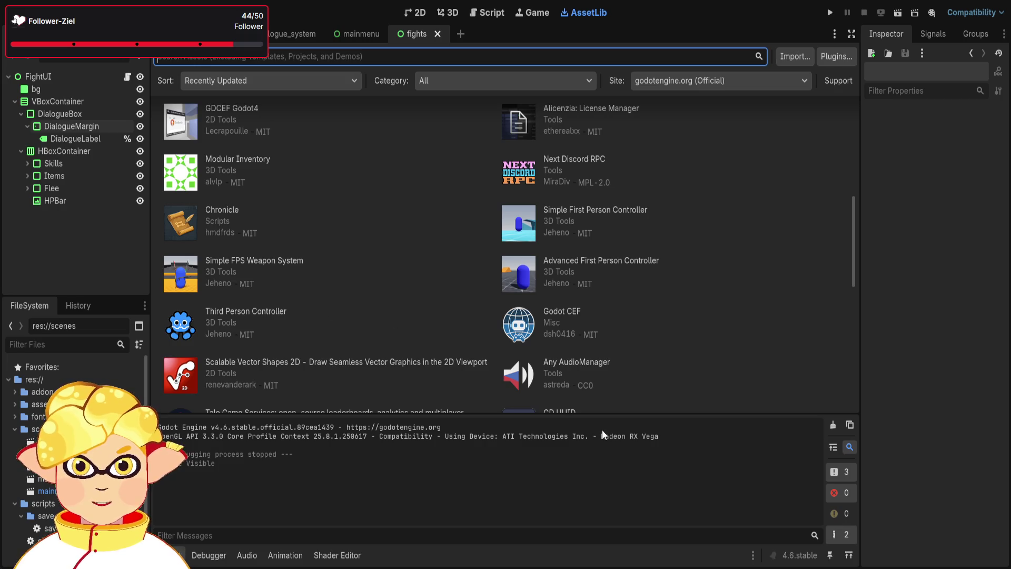
pyautogui.scroll(-5, 318, 322)
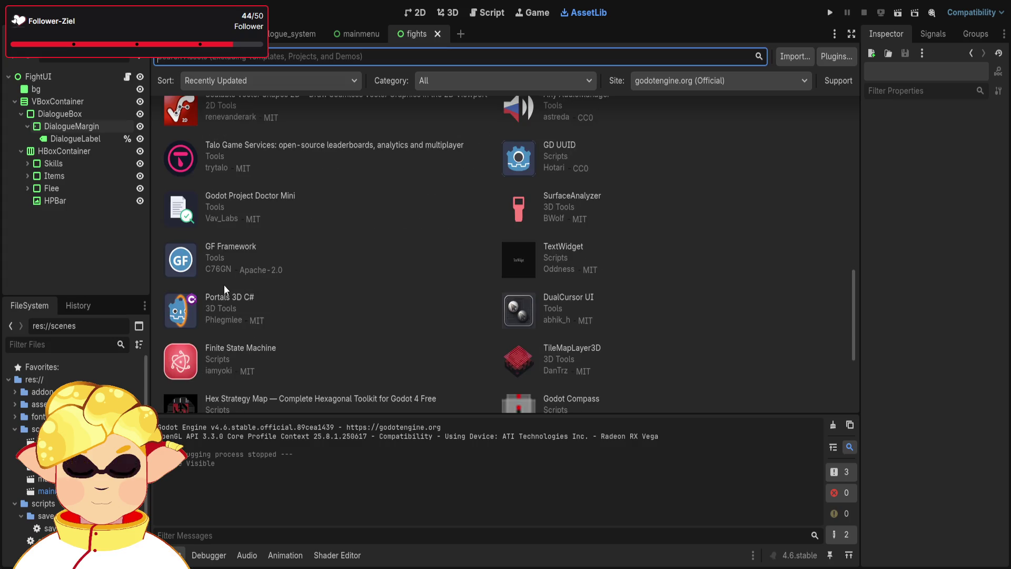
pyautogui.scroll(-3, 223, 285)
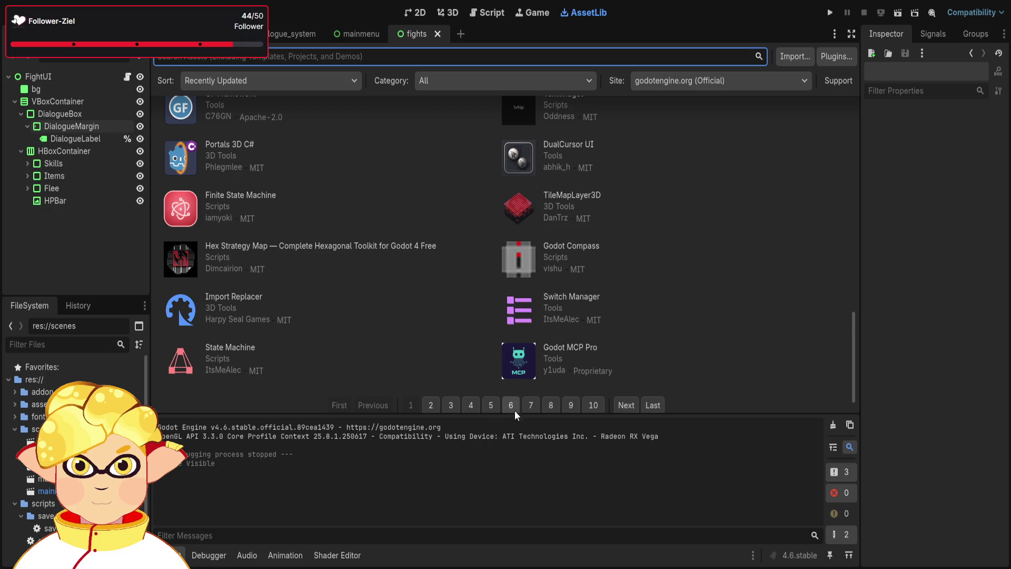
# - Load page 2 of assets and scroll it, toggling the output log's error filter off and on
pyautogui.click(432, 401)
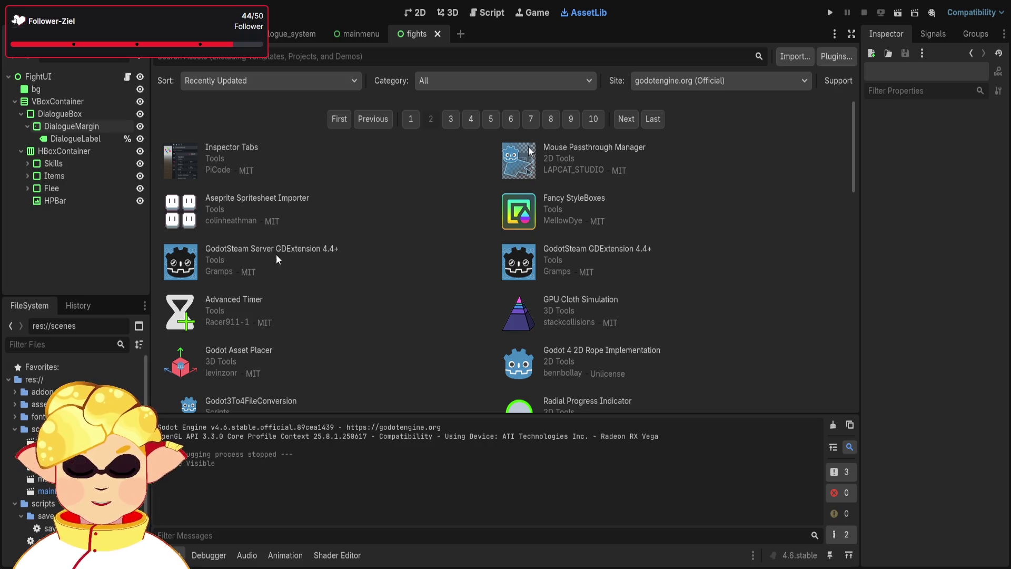
pyautogui.scroll(-5, 276, 256)
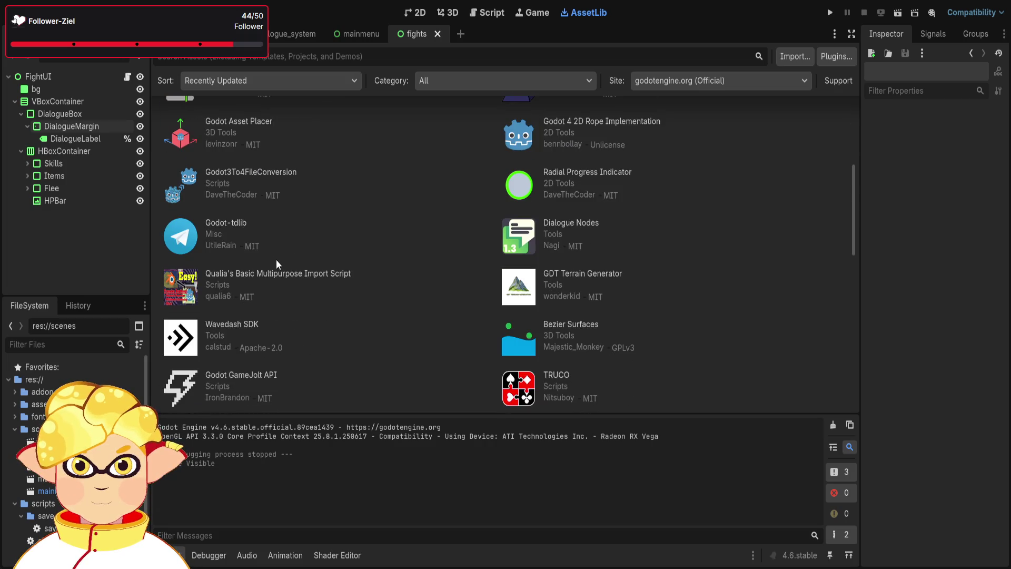
pyautogui.scroll(-10, 275, 260)
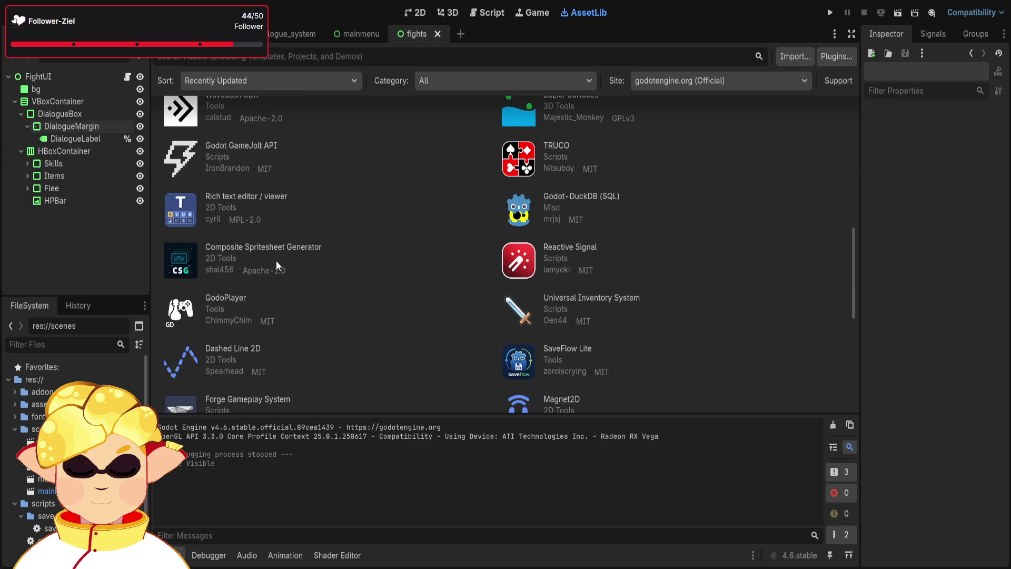
pyautogui.scroll(-3, 276, 260)
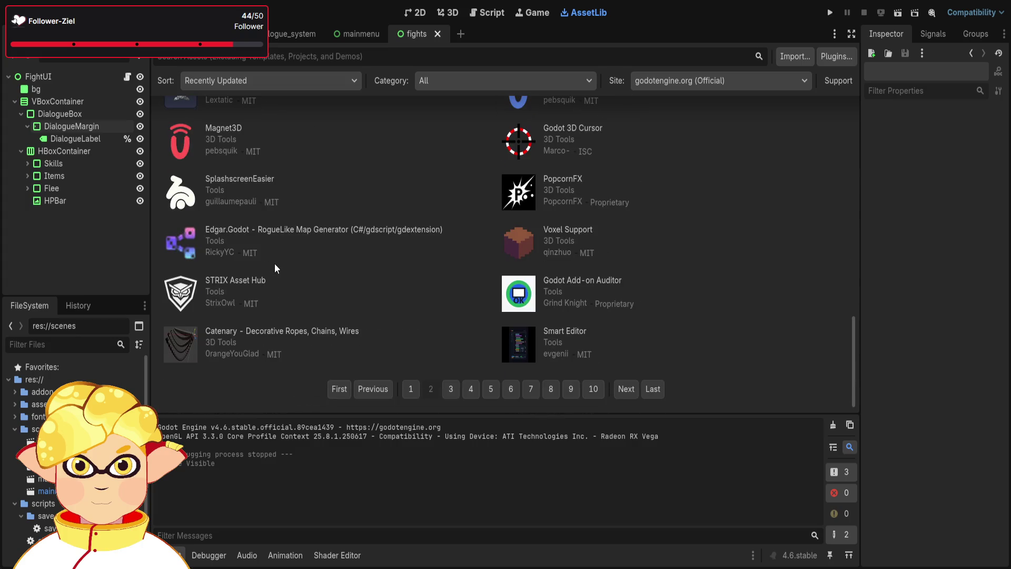
pyautogui.scroll(1, 273, 264)
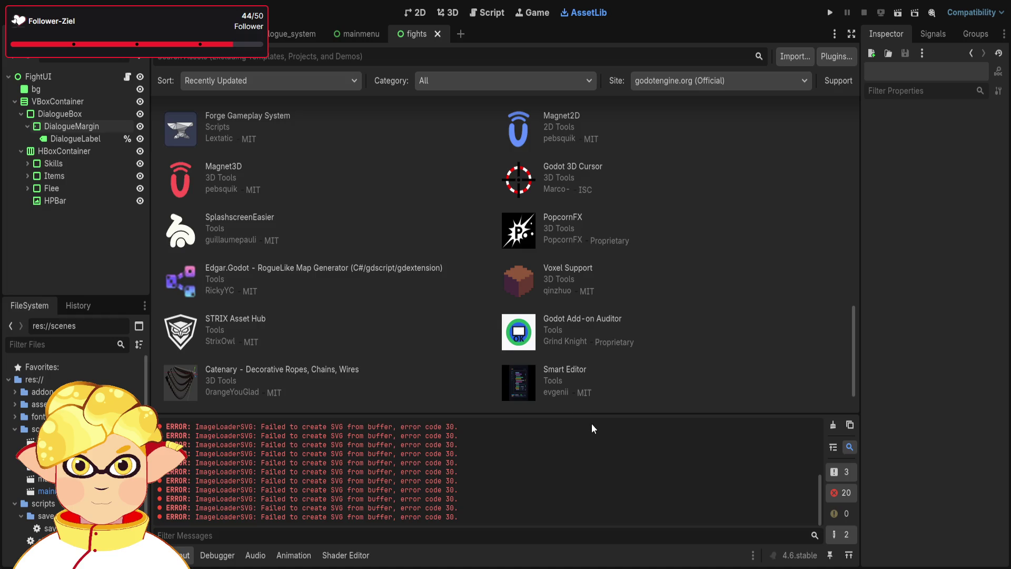
pyautogui.scroll(-2, 592, 405)
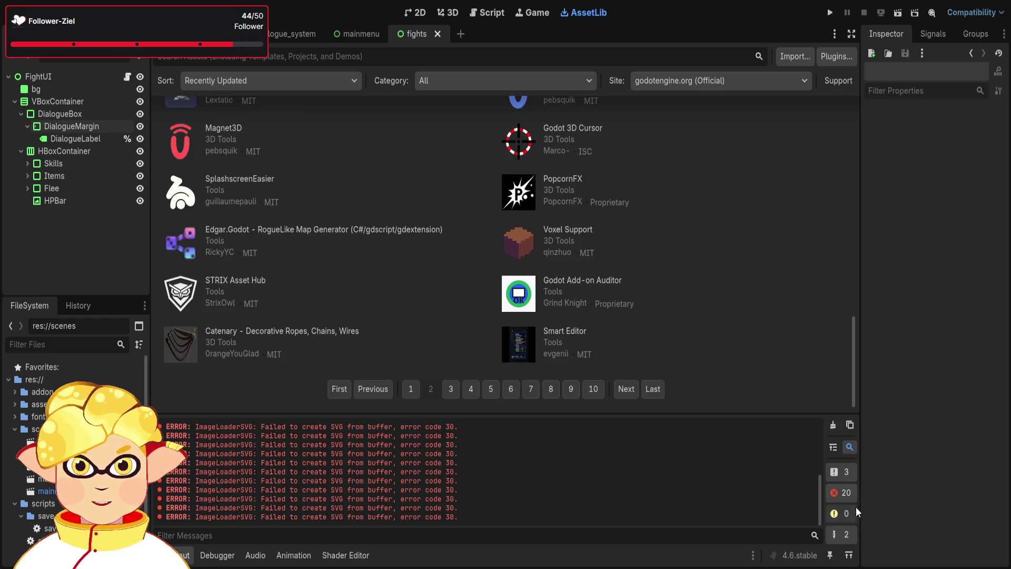
pyautogui.click(847, 491)
pyautogui.click(846, 492)
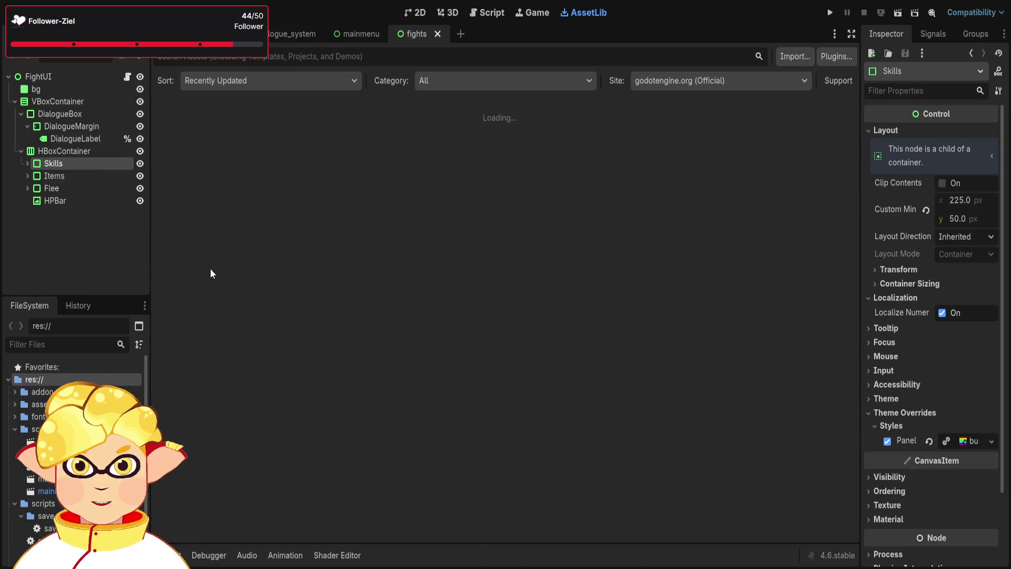
# - Reload page 2 of the asset list, scroll through it, then go to page 3
pyautogui.scroll(-10, 501, 311)
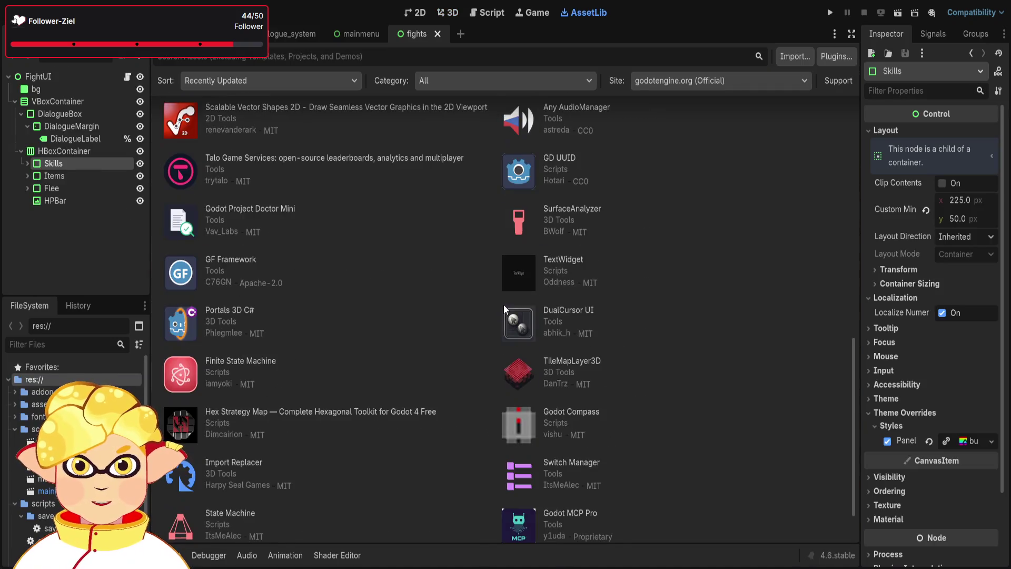
pyautogui.scroll(-2, 504, 305)
pyautogui.click(431, 522)
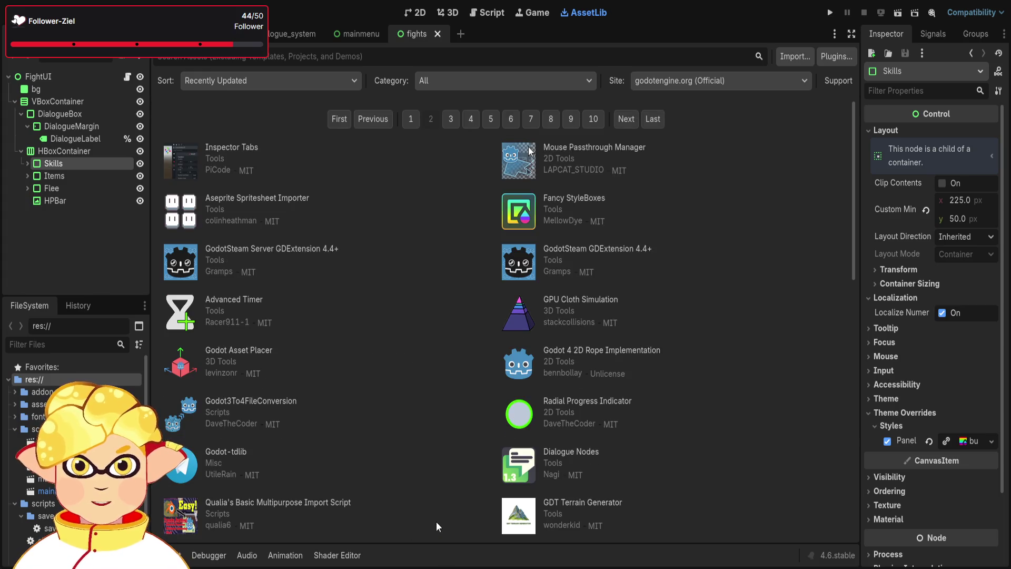
pyautogui.scroll(-5, 403, 468)
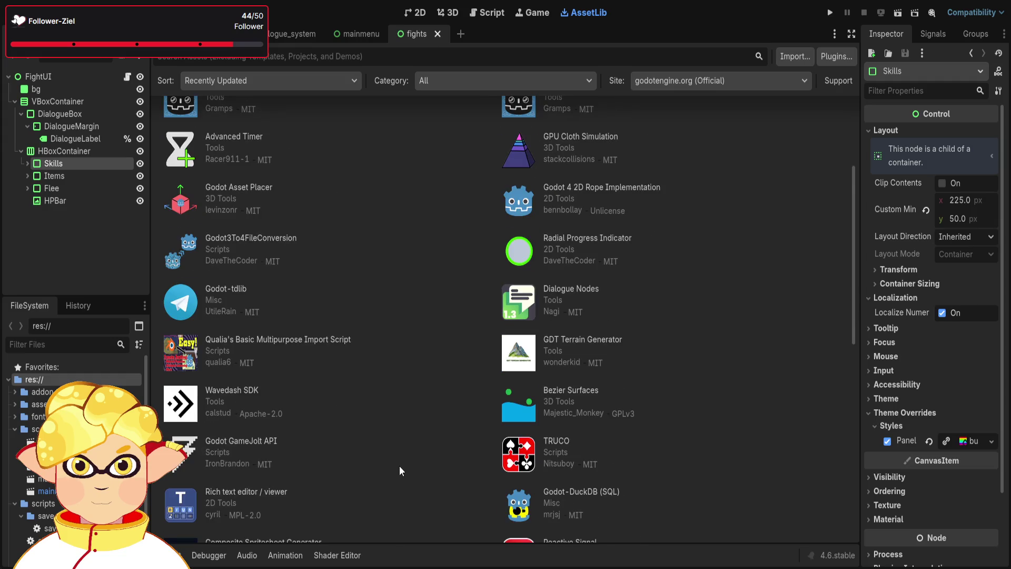
pyautogui.scroll(-1, 399, 465)
pyautogui.scroll(-3, 401, 466)
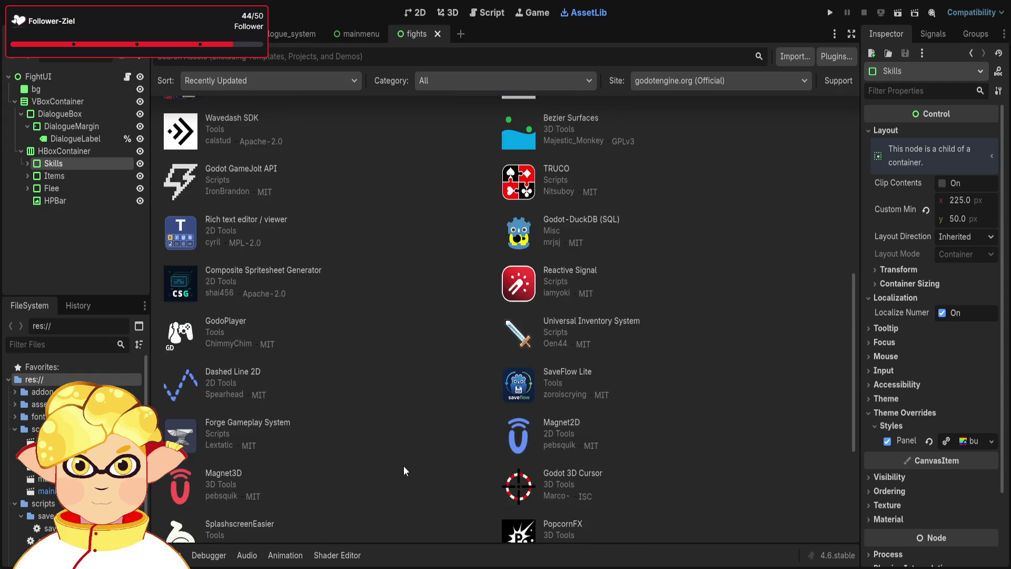
pyautogui.scroll(-3, 403, 466)
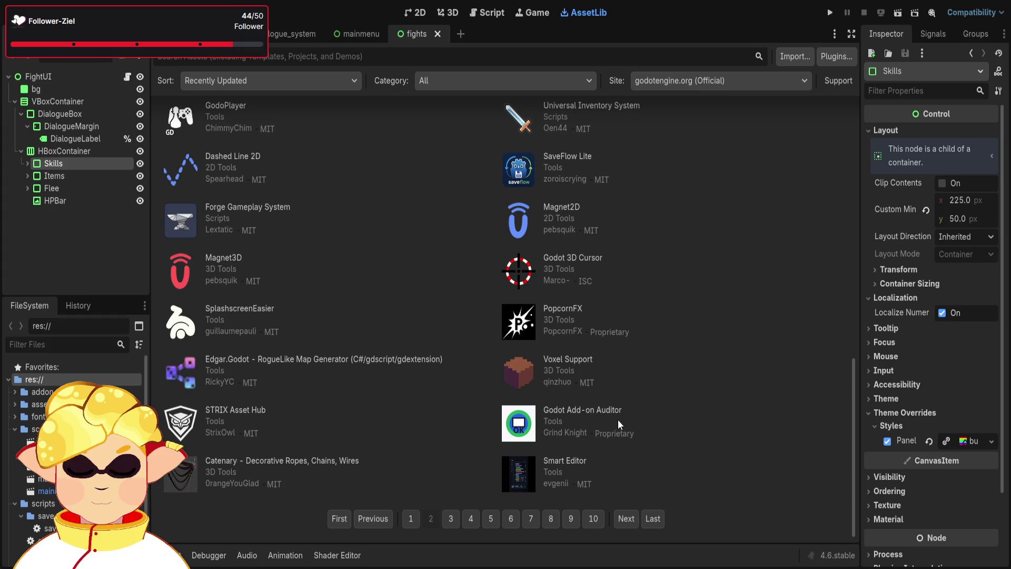
pyautogui.click(451, 518)
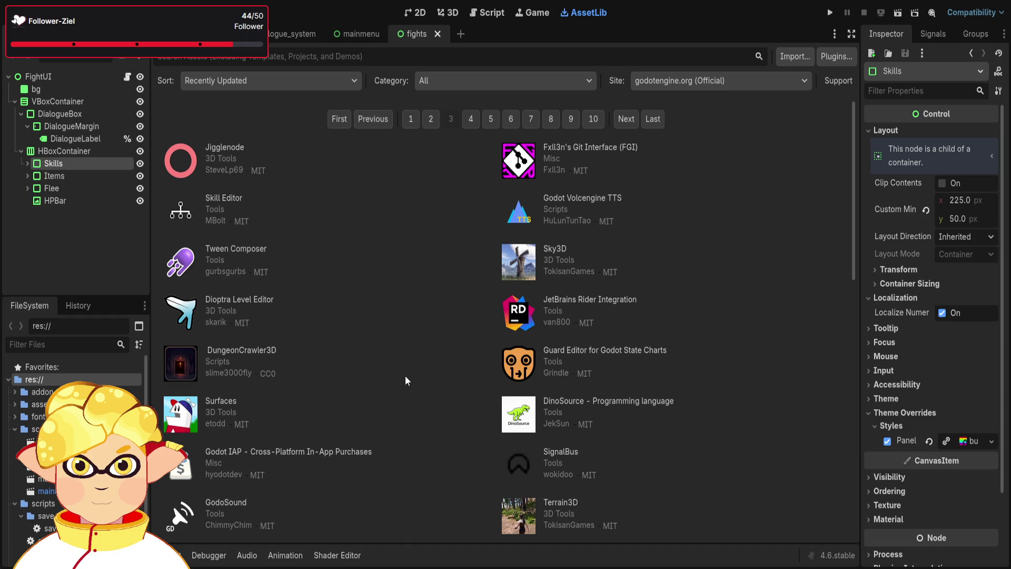
# - Scroll through the third page of assets, briefly viewing the Lua GDExtension + LuaJIT entry
pyautogui.scroll(-2, 403, 375)
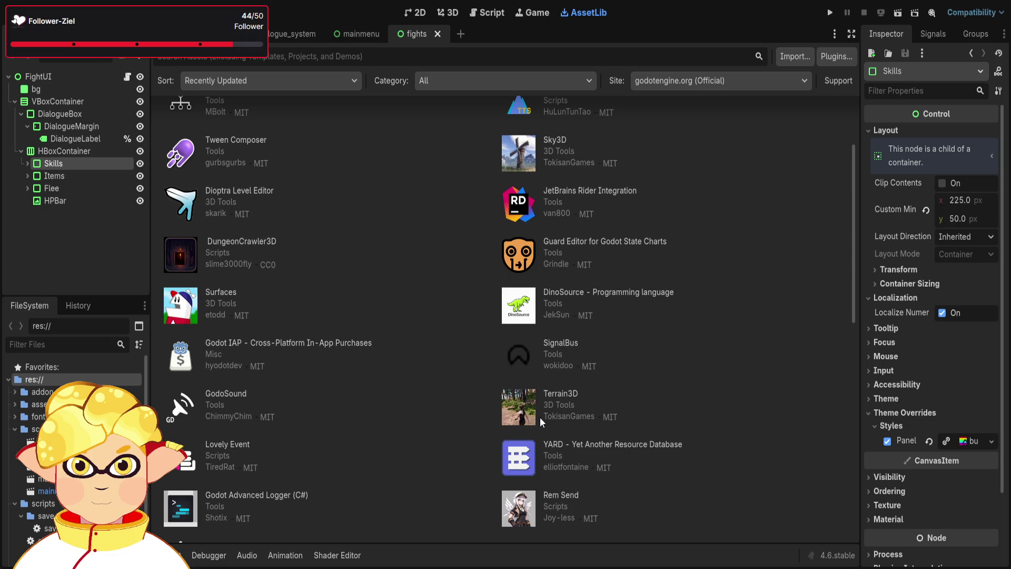
pyautogui.scroll(-1, 453, 408)
pyautogui.scroll(-2, 436, 406)
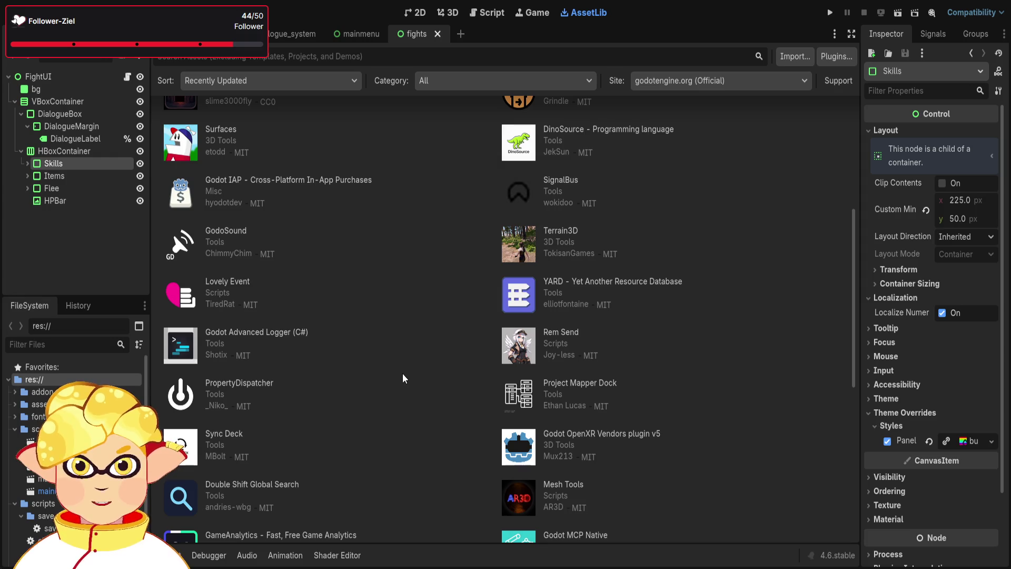
pyautogui.scroll(-6, 394, 387)
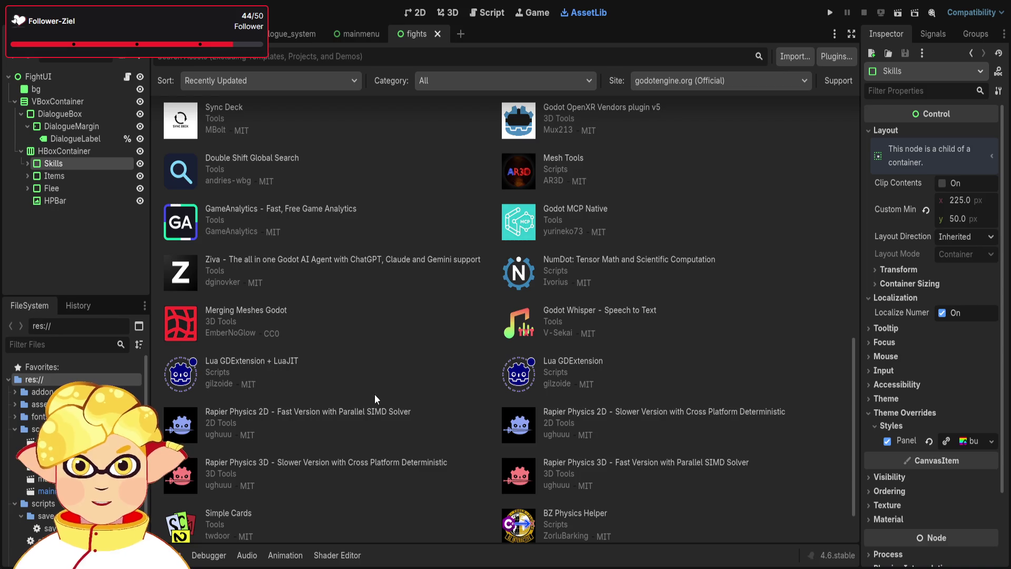
pyautogui.click(286, 363)
pyautogui.scroll(-1, 545, 397)
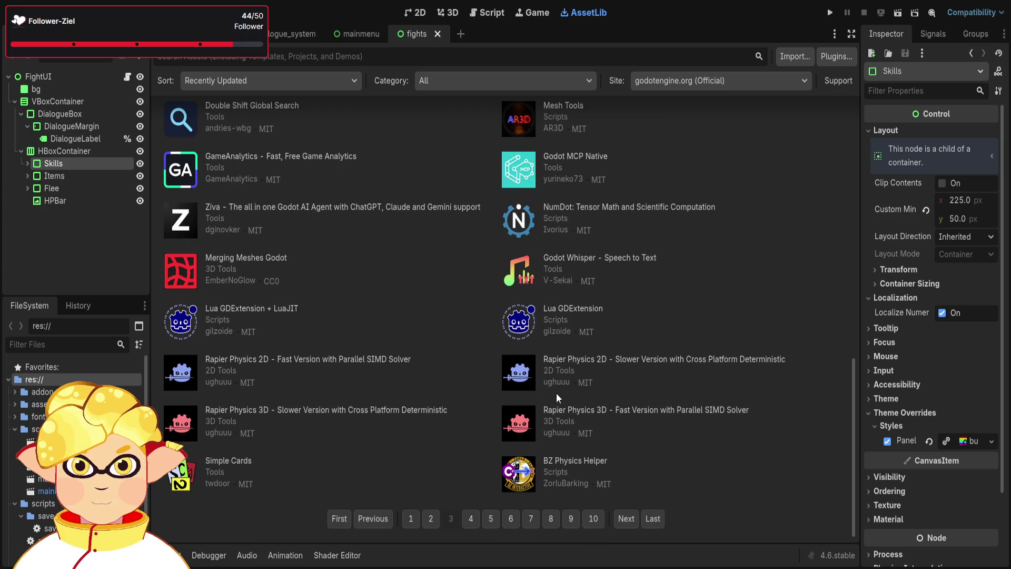
# - Open page 4 and scroll down to G.U.I.D.E., QImageProcessor and Auto-Sized-Text Optimized
pyautogui.click(474, 516)
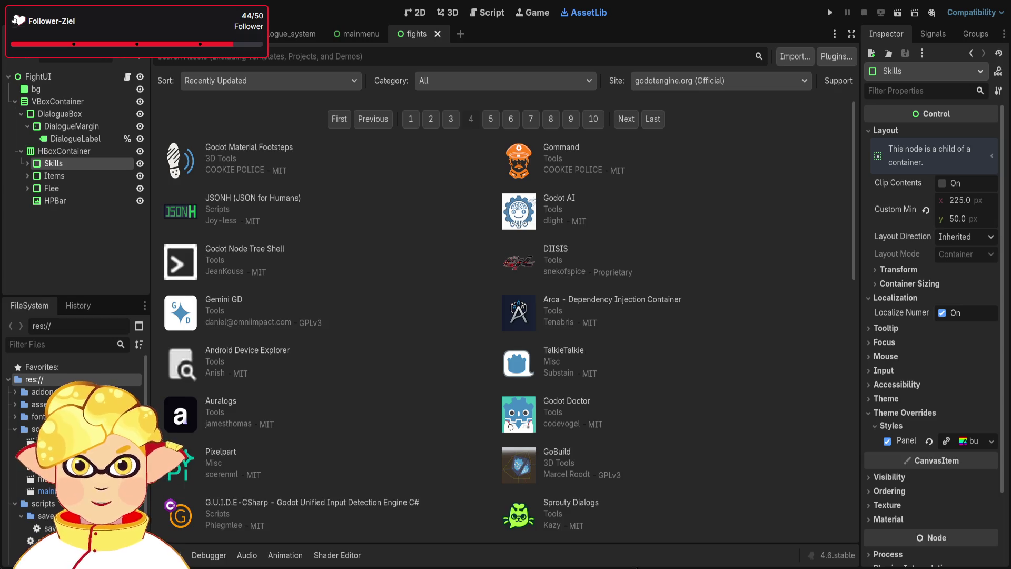
pyautogui.scroll(-5, 471, 372)
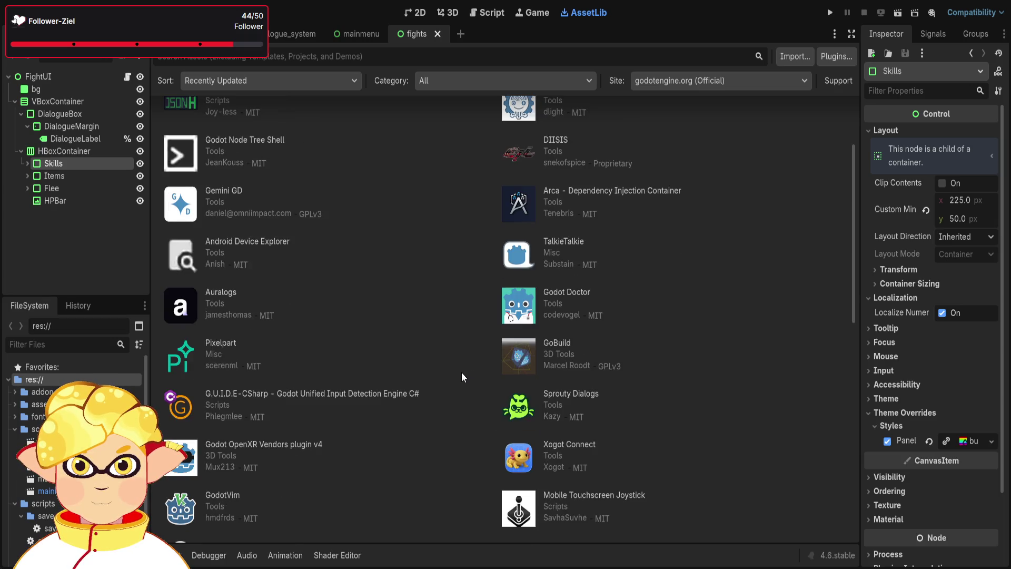
pyautogui.scroll(-1, 451, 374)
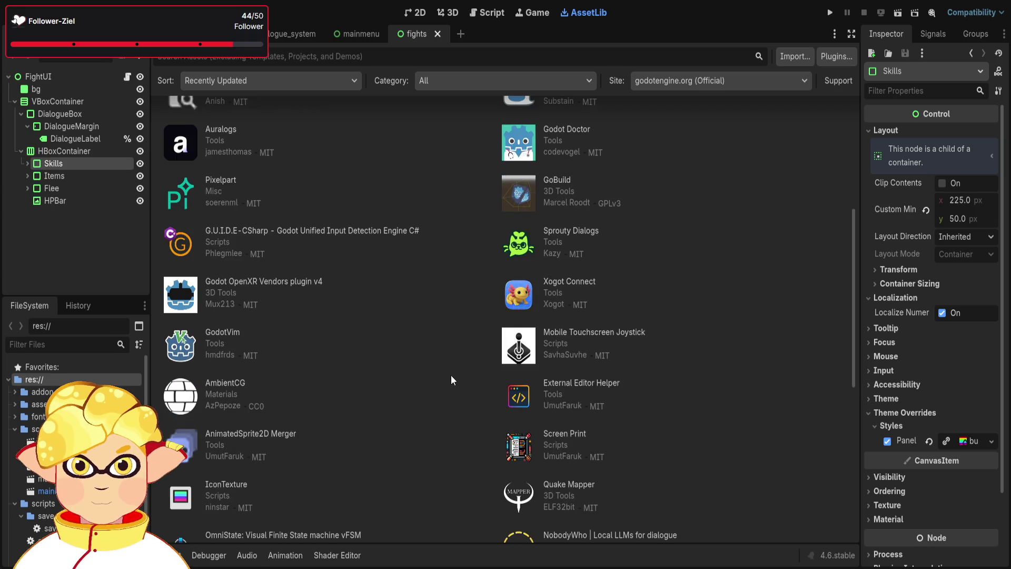
pyautogui.scroll(-1, 451, 375)
pyautogui.scroll(-2, 448, 380)
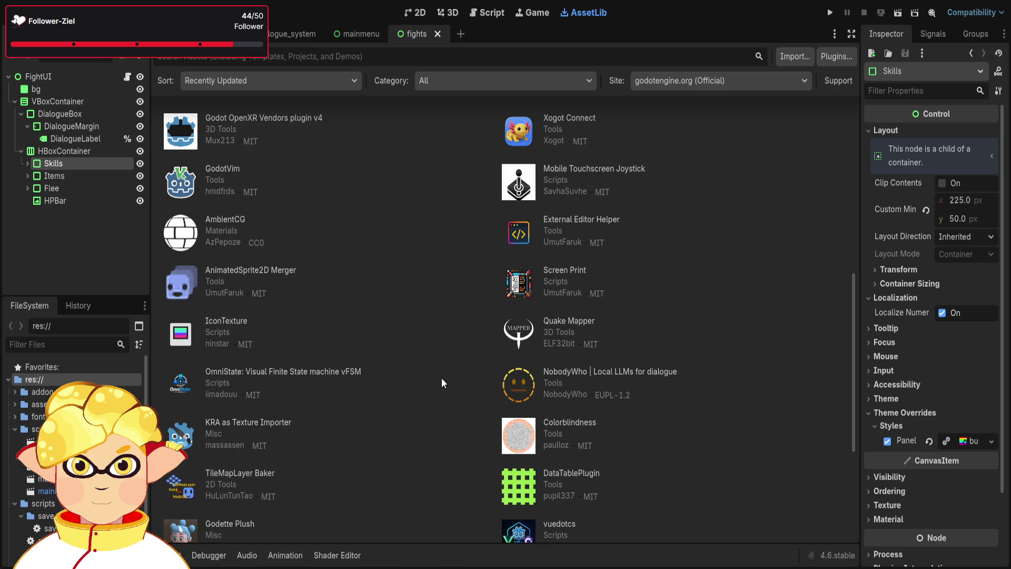
pyautogui.scroll(-1, 441, 377)
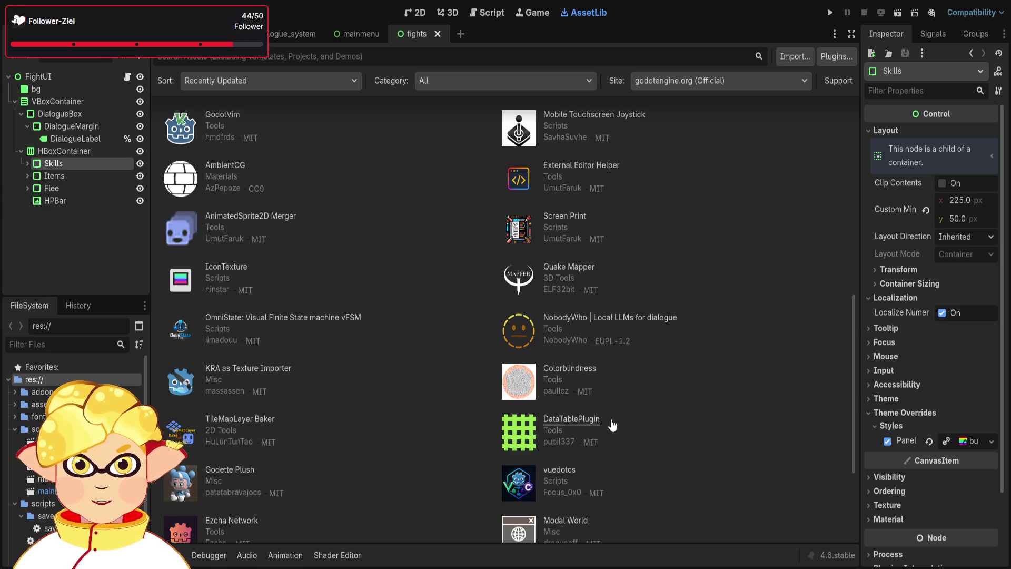
pyautogui.scroll(-3, 364, 341)
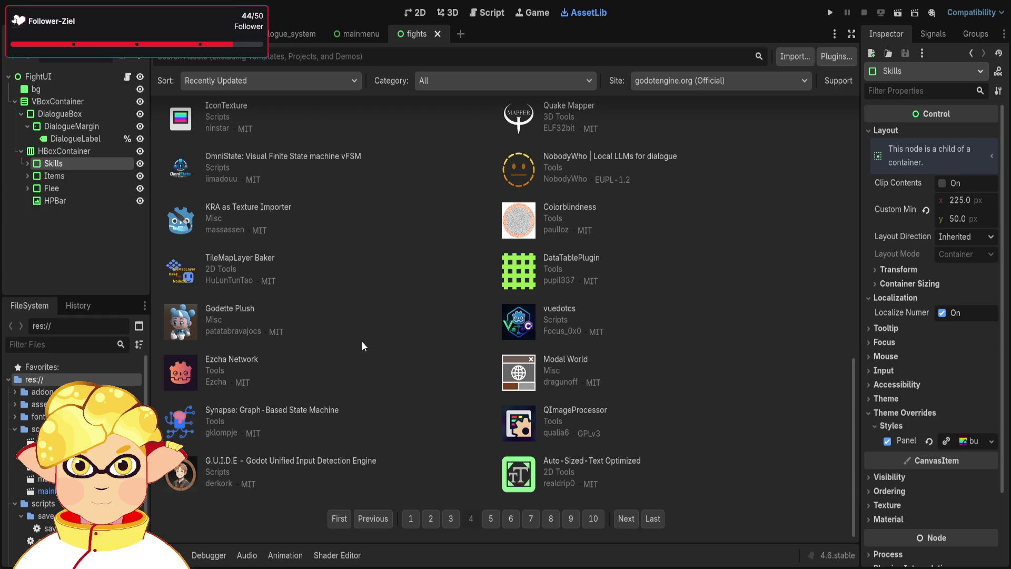
# - Scroll through page 5 of the asset results
pyautogui.click(495, 519)
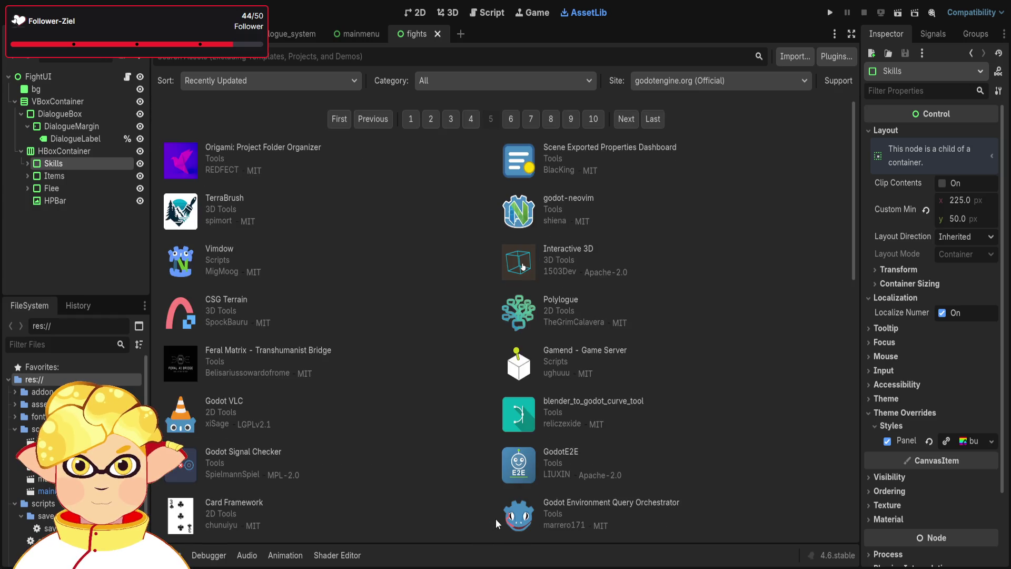
pyautogui.scroll(-8, 357, 446)
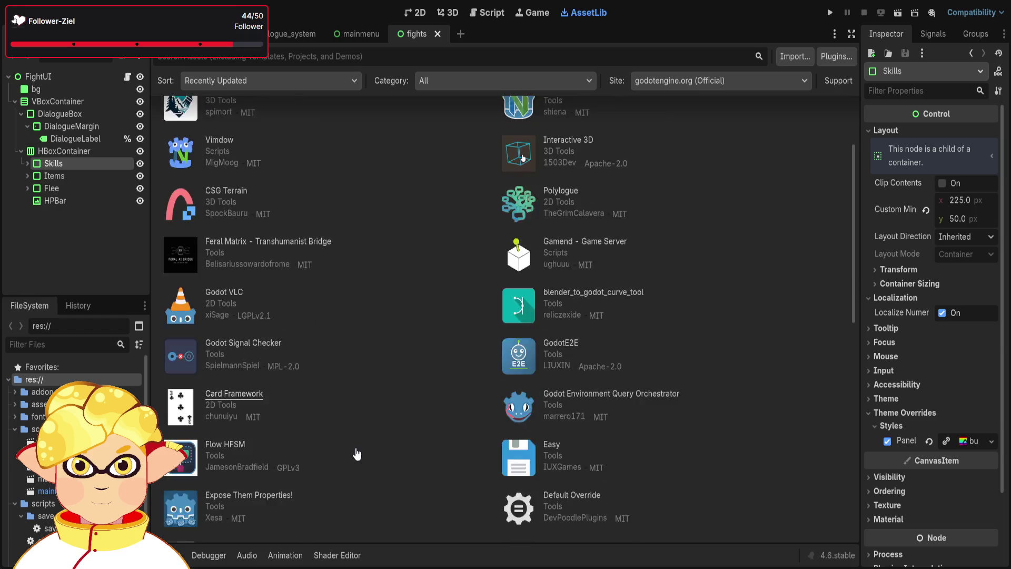
pyautogui.scroll(-5, 357, 454)
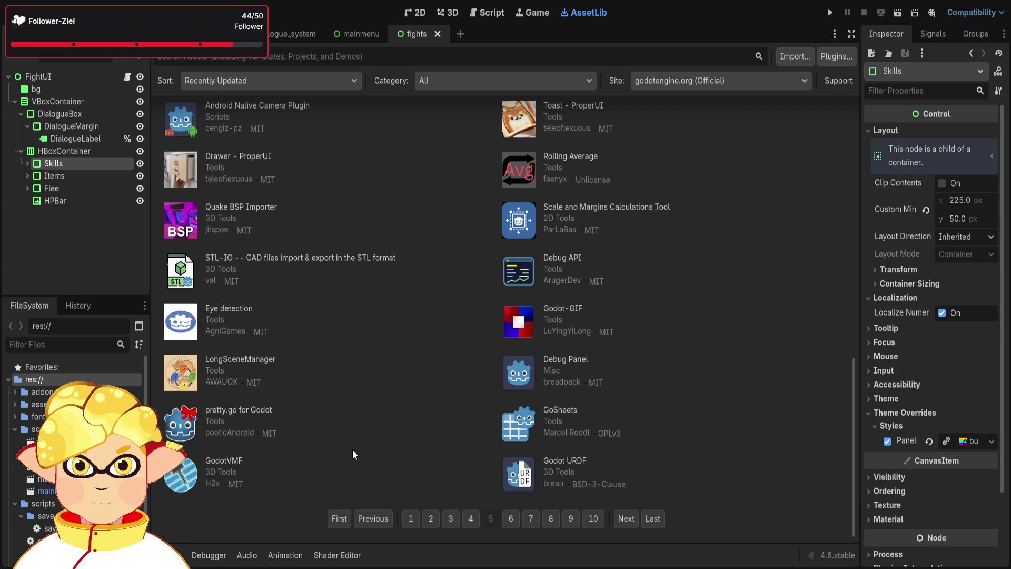
# - Look over page 6 of the assets, then return to the script editor and open dialogue_system.gd
pyautogui.click(507, 521)
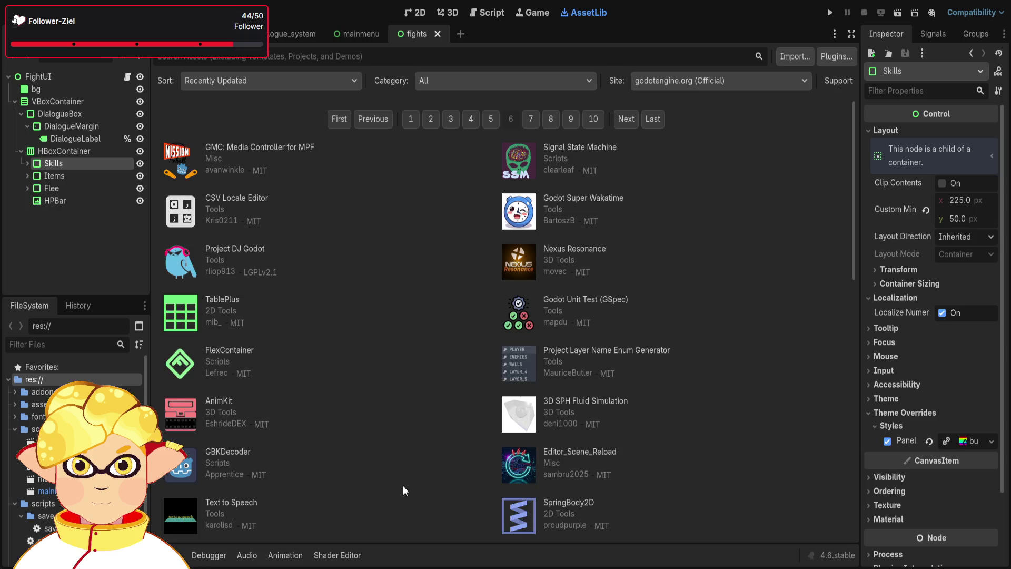
pyautogui.scroll(-2, 403, 485)
pyautogui.scroll(-6, 403, 490)
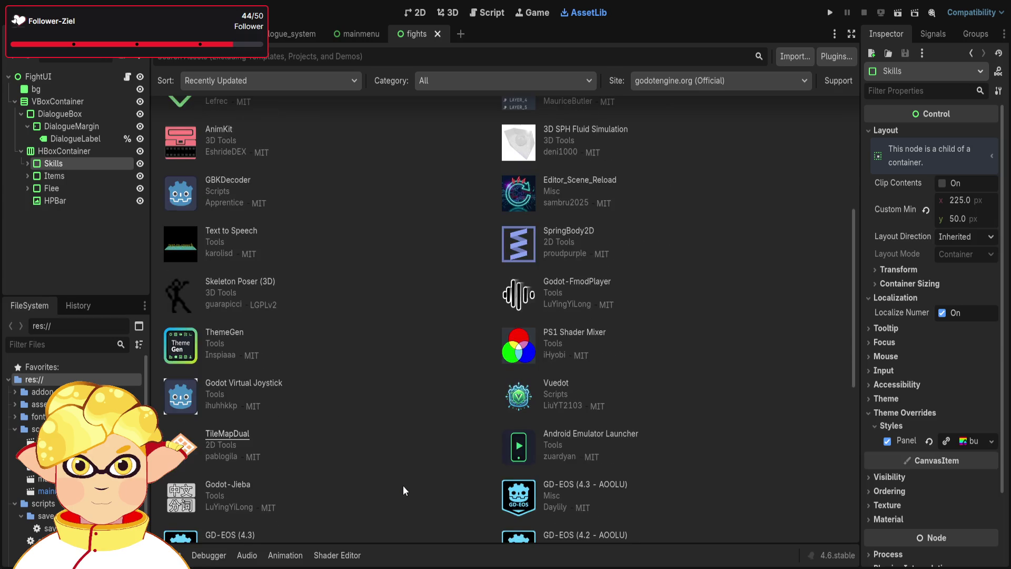
pyautogui.scroll(-4, 403, 491)
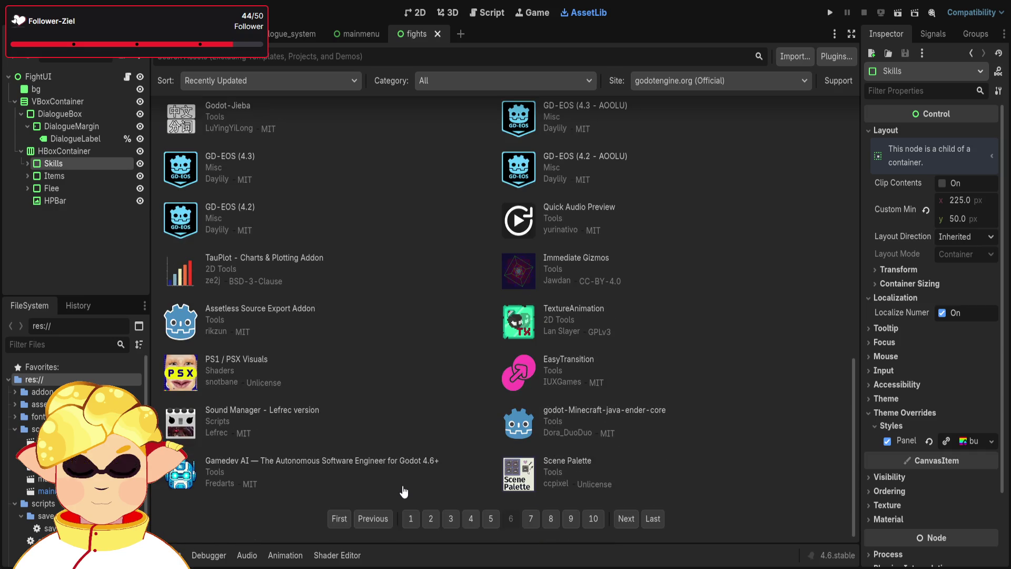
pyautogui.scroll(6, 403, 491)
pyautogui.scroll(3, 403, 492)
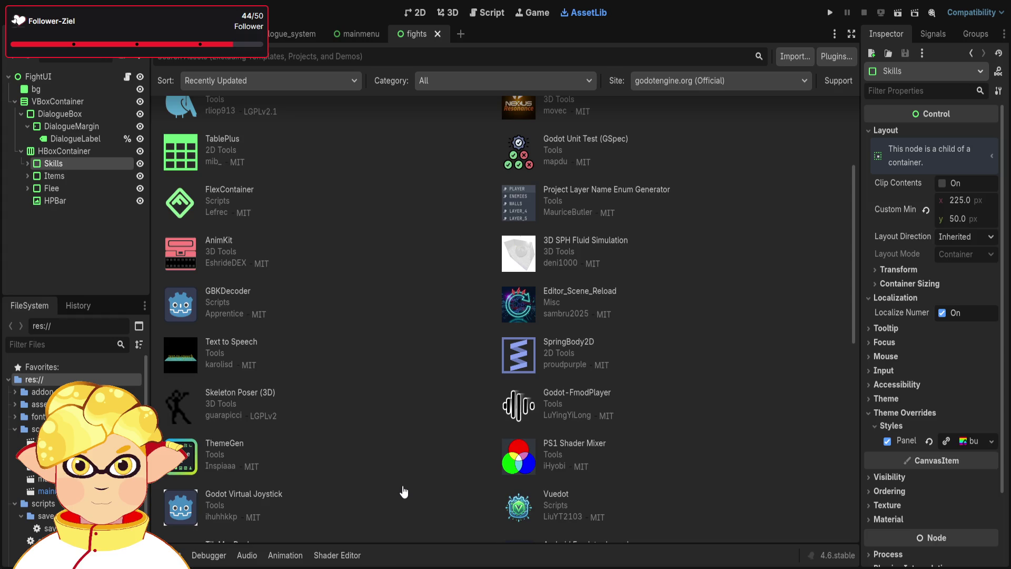
pyautogui.scroll(3, 403, 491)
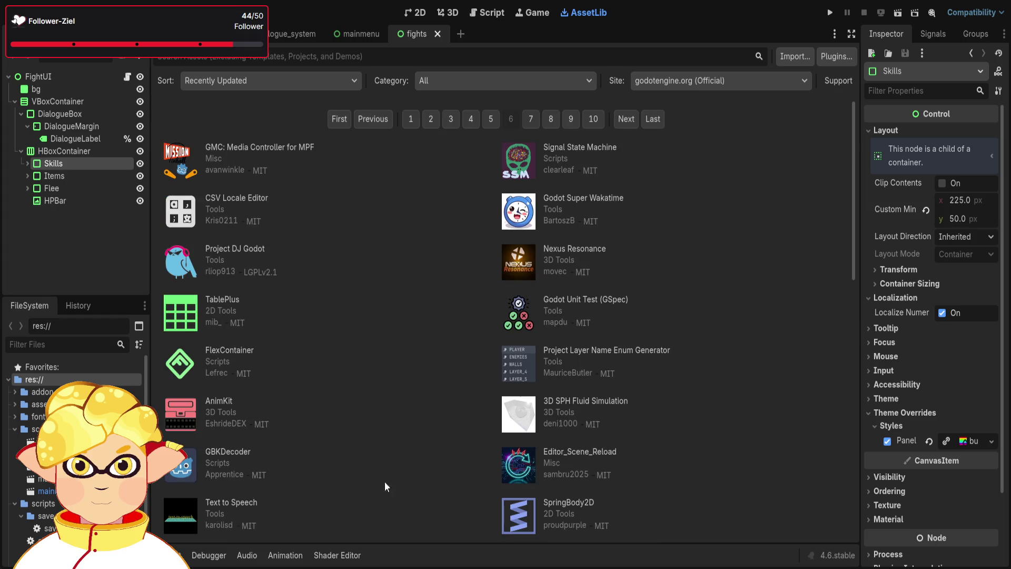
pyautogui.click(485, 13)
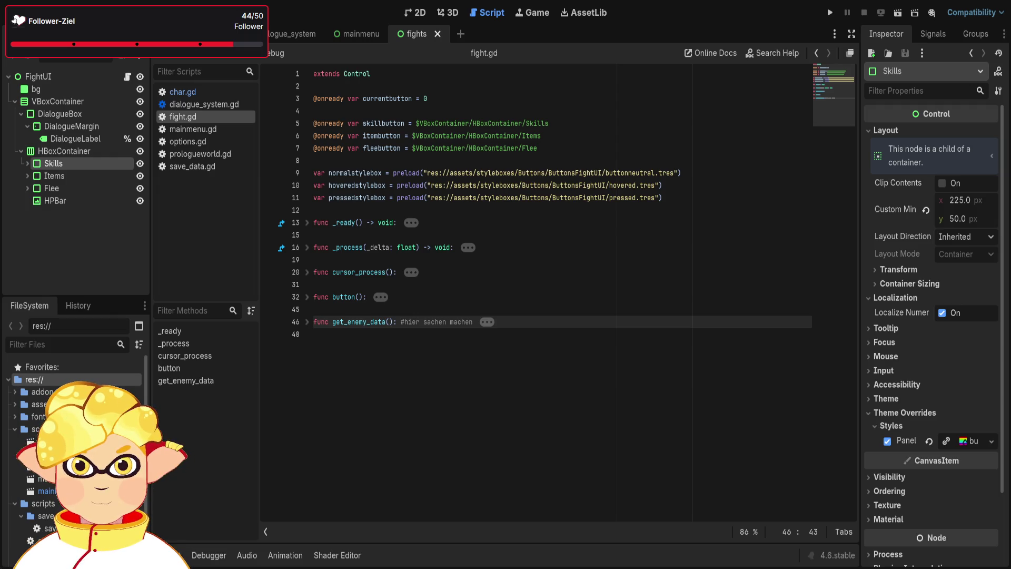
pyautogui.click(204, 104)
# - Switch from char.gd to save_data.gd, then to options.gd in the script list
pyautogui.click(204, 90)
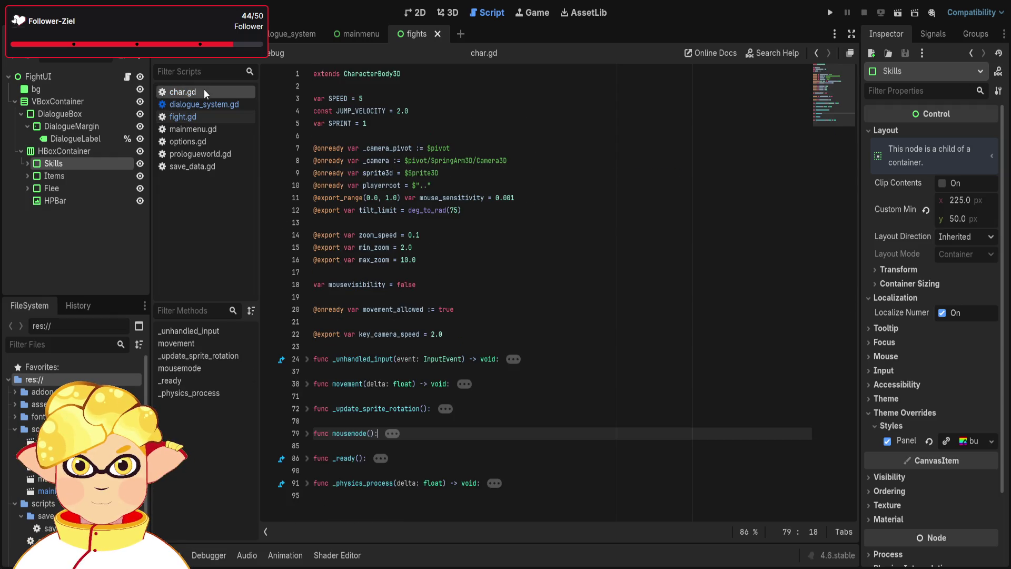
pyautogui.click(204, 166)
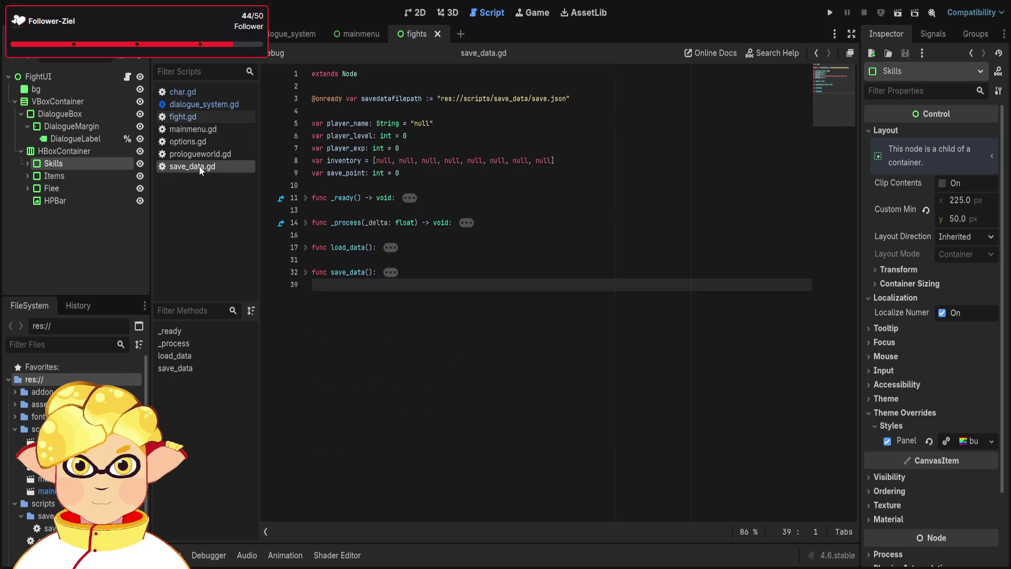
pyautogui.click(202, 142)
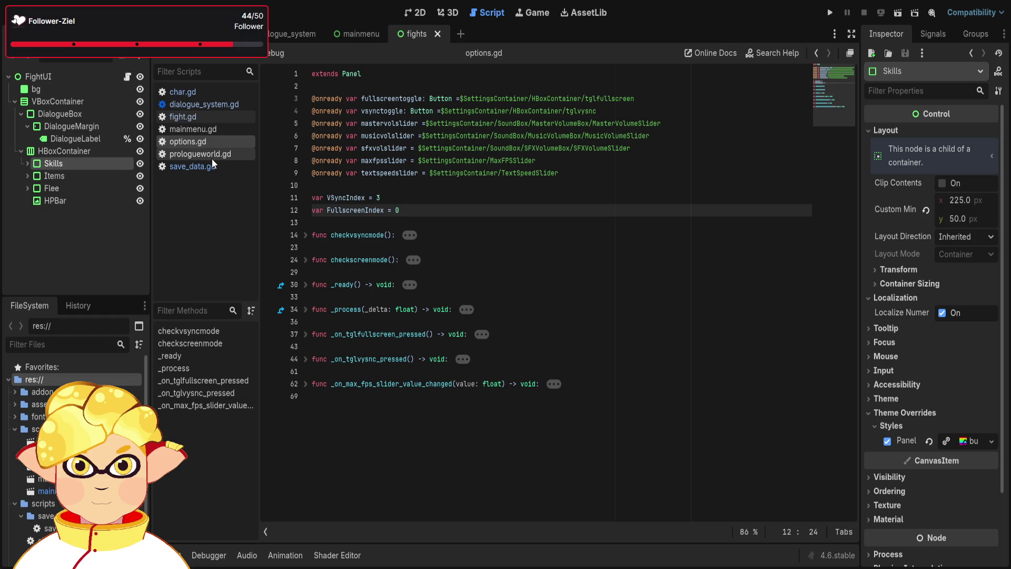
# - Expand and refold checkvsyncmode, checkscreenmode, _ready and _process in options.gd
pyautogui.click(305, 235)
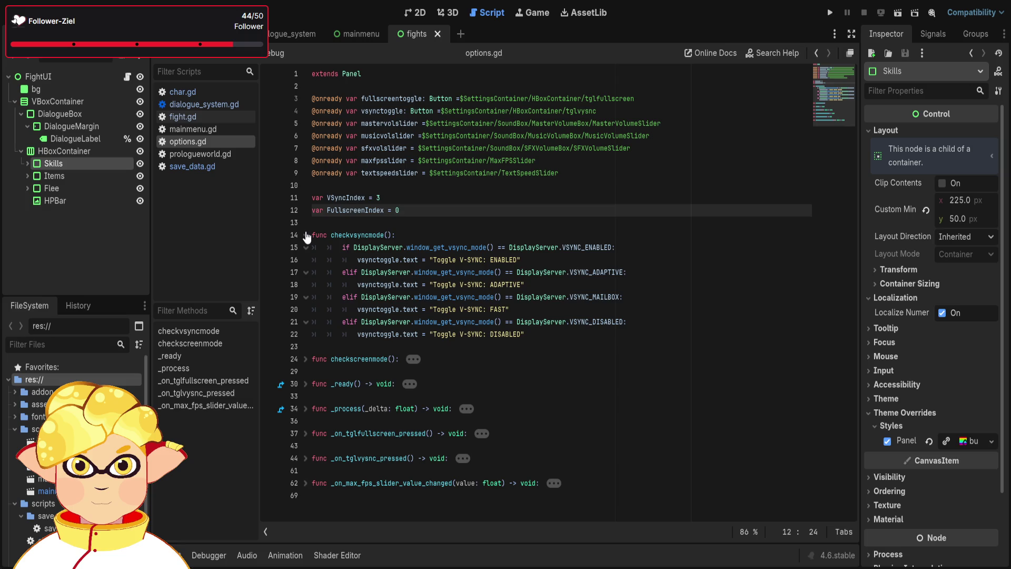
pyautogui.click(305, 235)
pyautogui.click(306, 261)
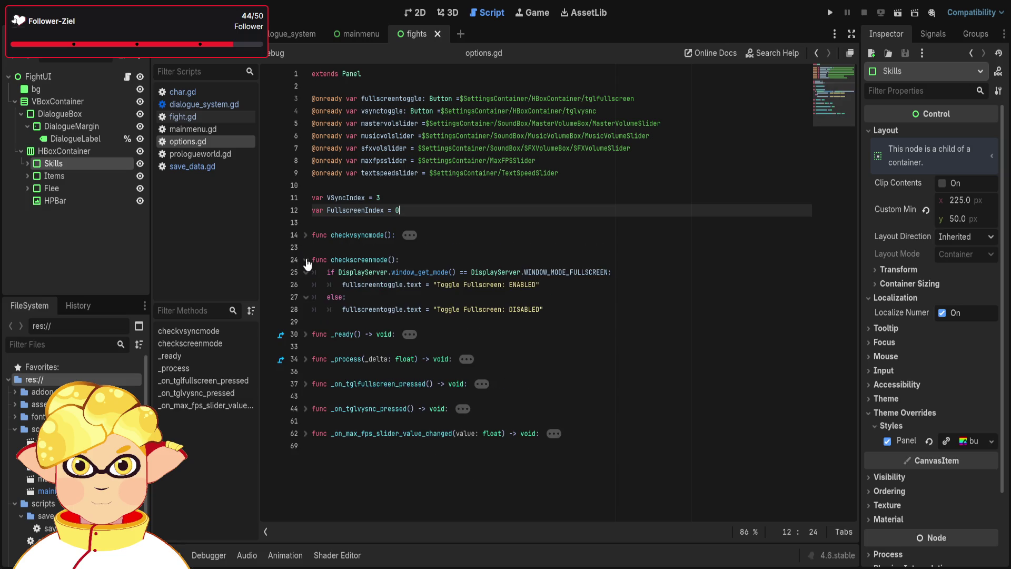
pyautogui.click(306, 260)
pyautogui.click(305, 284)
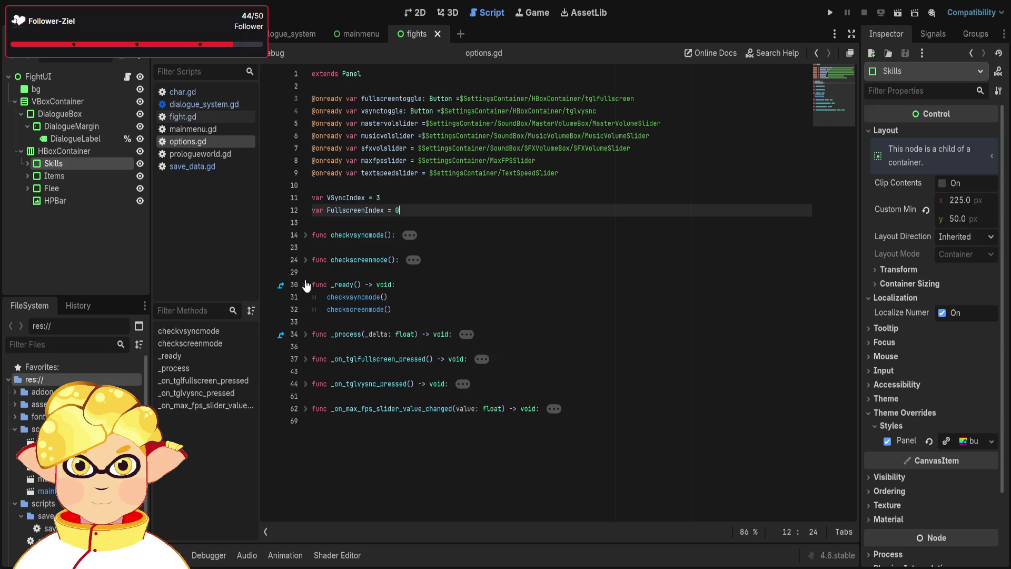
pyautogui.click(305, 285)
pyautogui.click(305, 309)
pyautogui.click(306, 310)
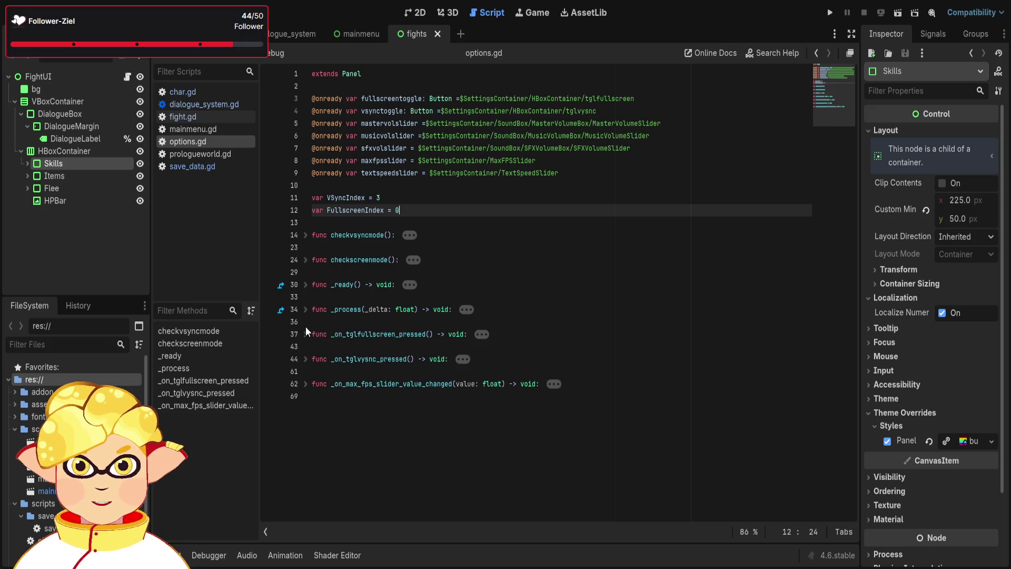
# - Expand and refold _on_tglfullscreen_pressed and _on_tglvysnc_pressed, then switch to fight.gd
pyautogui.click(306, 334)
pyautogui.click(306, 334)
pyautogui.click(305, 359)
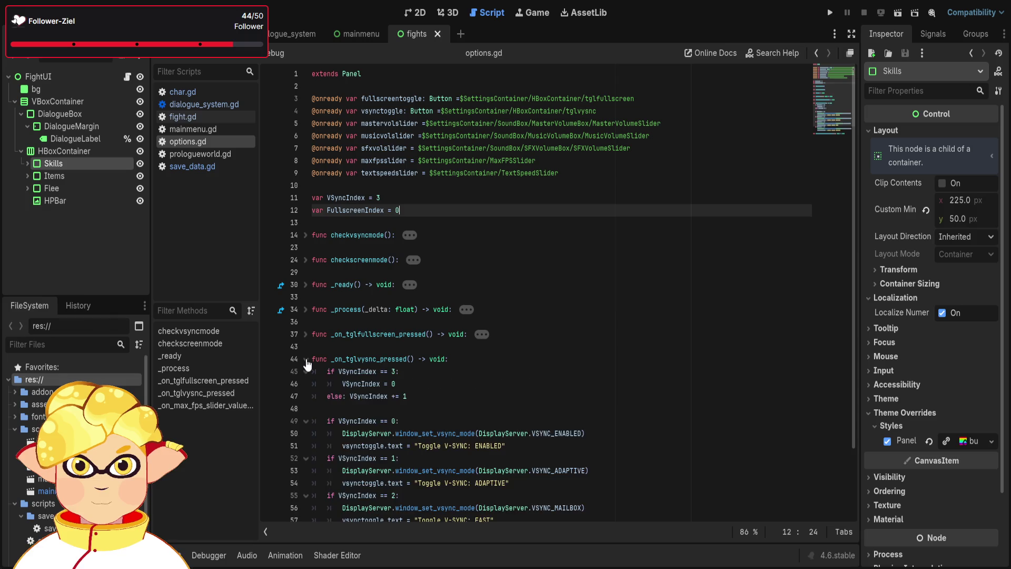
pyautogui.scroll(-2, 307, 363)
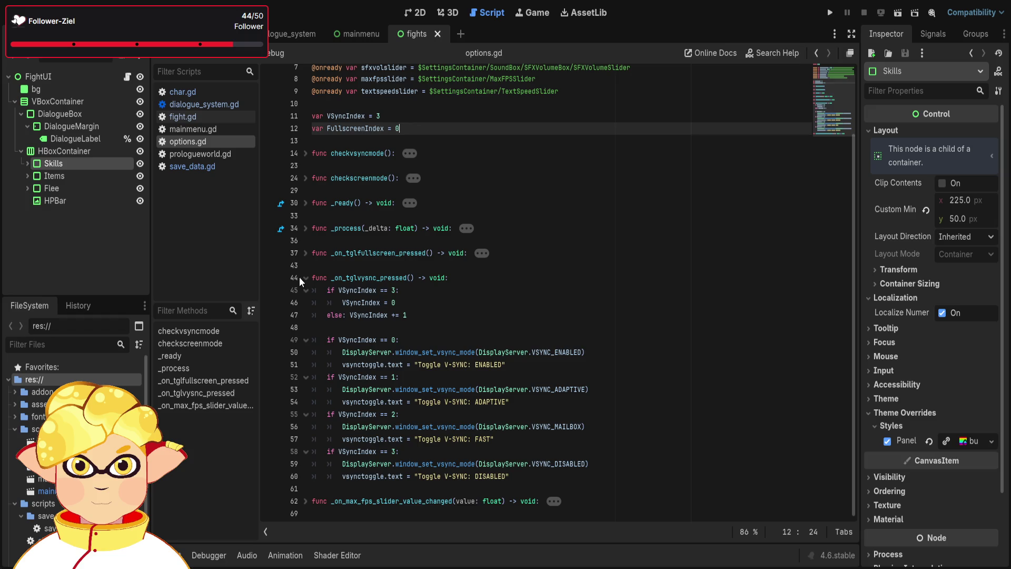
pyautogui.scroll(2, 308, 283)
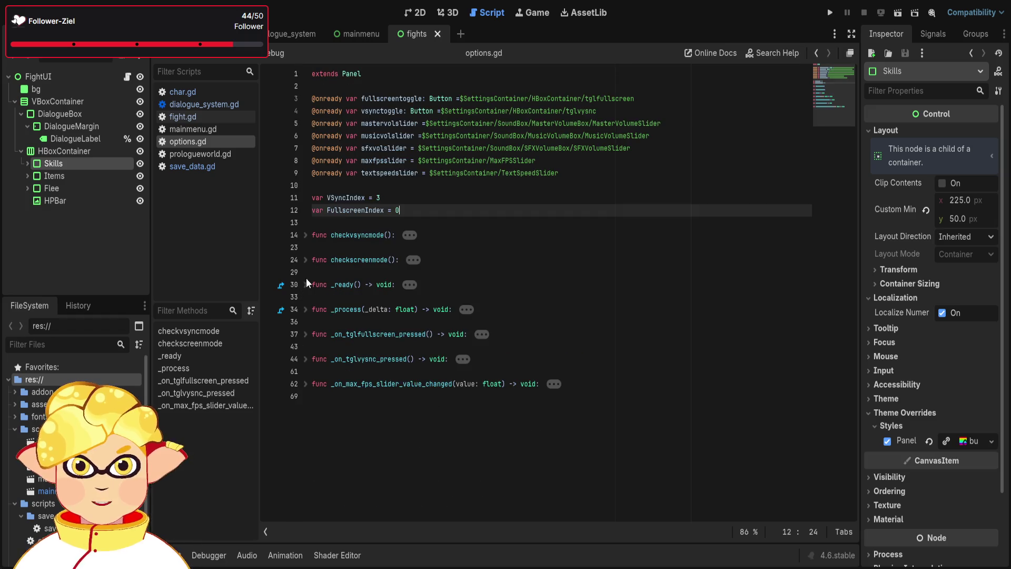
pyautogui.click(306, 359)
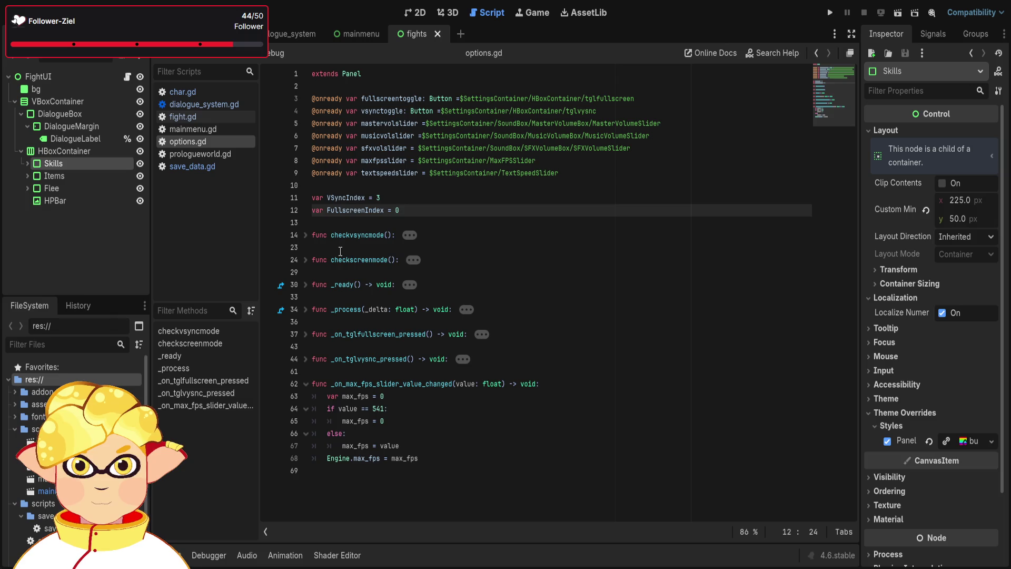
pyautogui.click(198, 119)
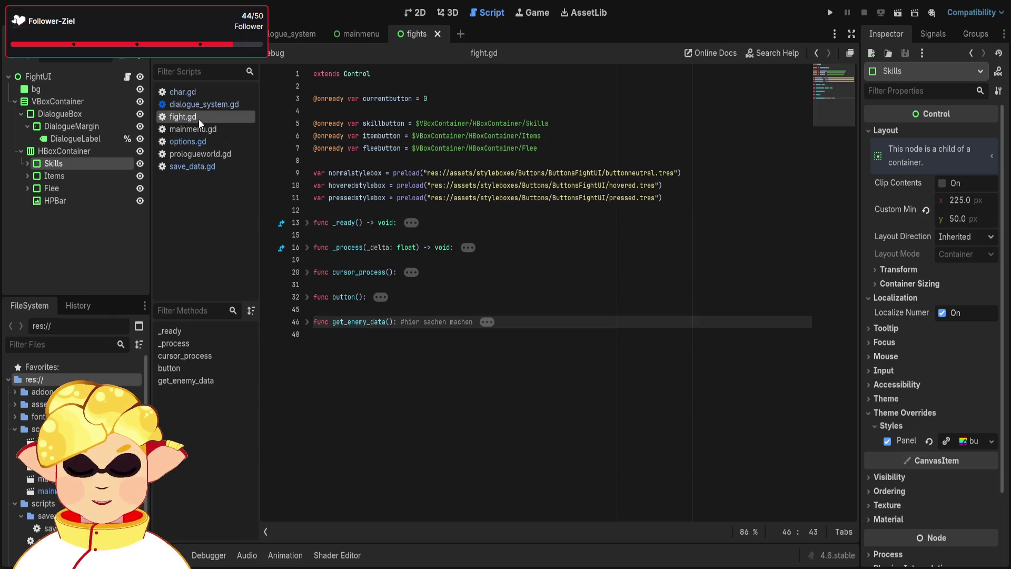
pyautogui.click(203, 106)
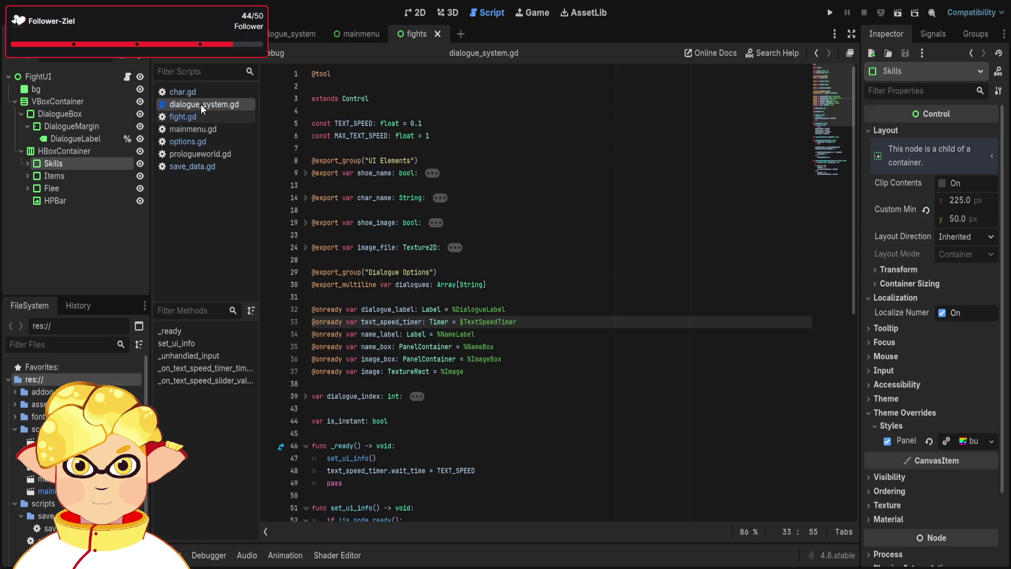
pyautogui.scroll(-8, 388, 225)
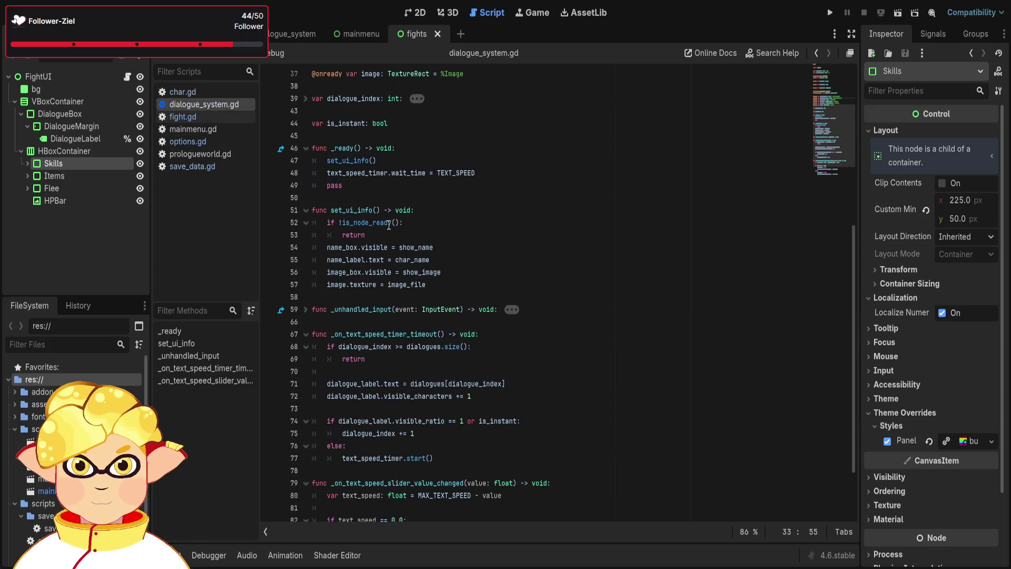
pyautogui.scroll(1, 388, 225)
pyautogui.click(213, 129)
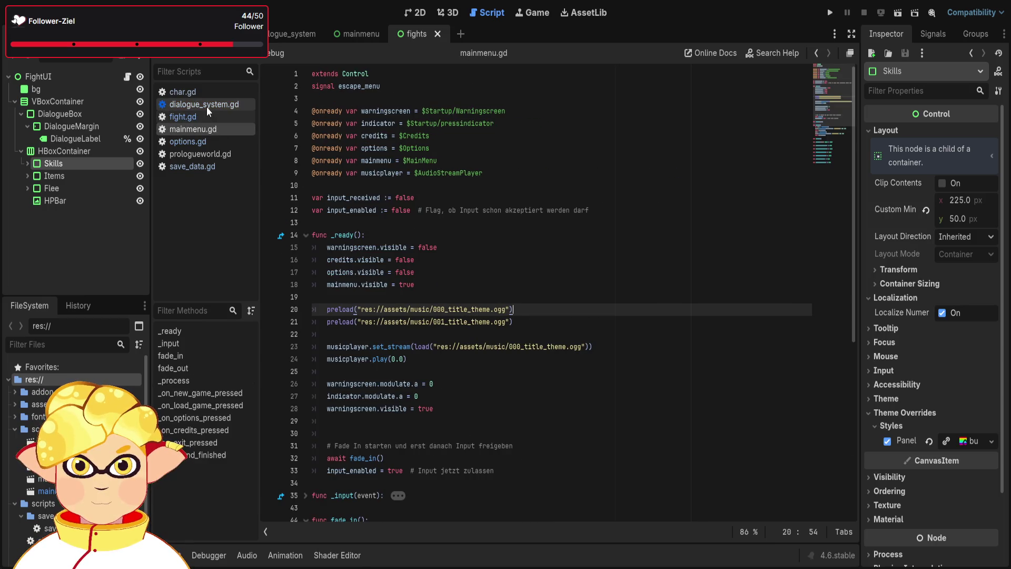
pyautogui.click(198, 119)
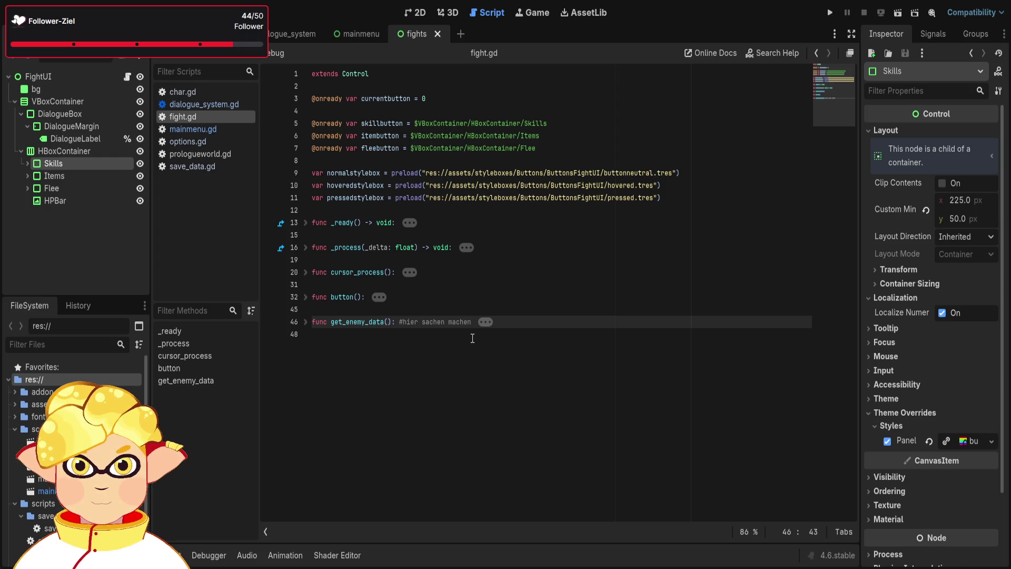
pyautogui.click(306, 272)
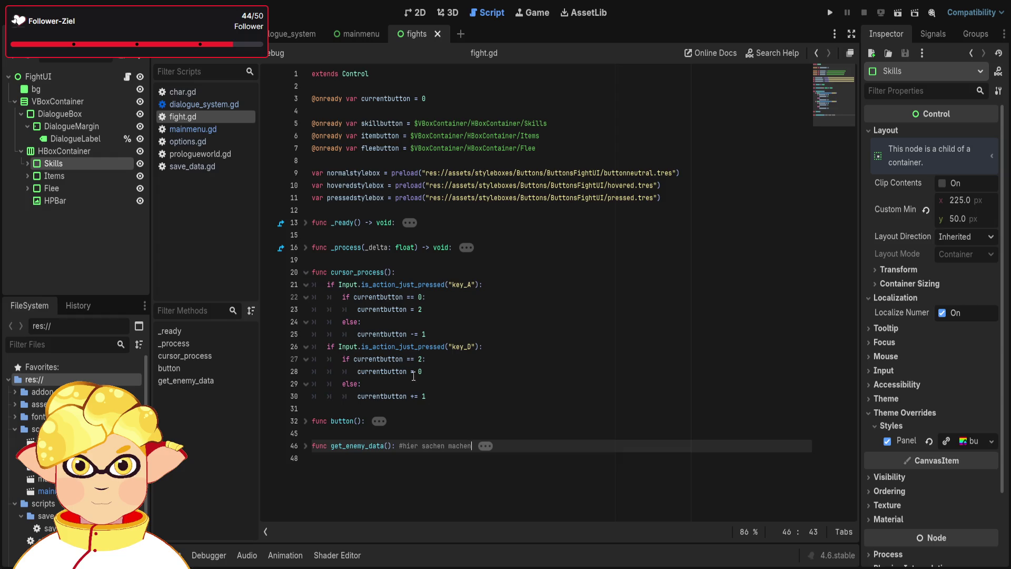
# - Add an if Input.is_action_just_pressed("key_SPACE"): check after line 30 in cursor_process
pyautogui.click(469, 383)
pyautogui.click(454, 401)
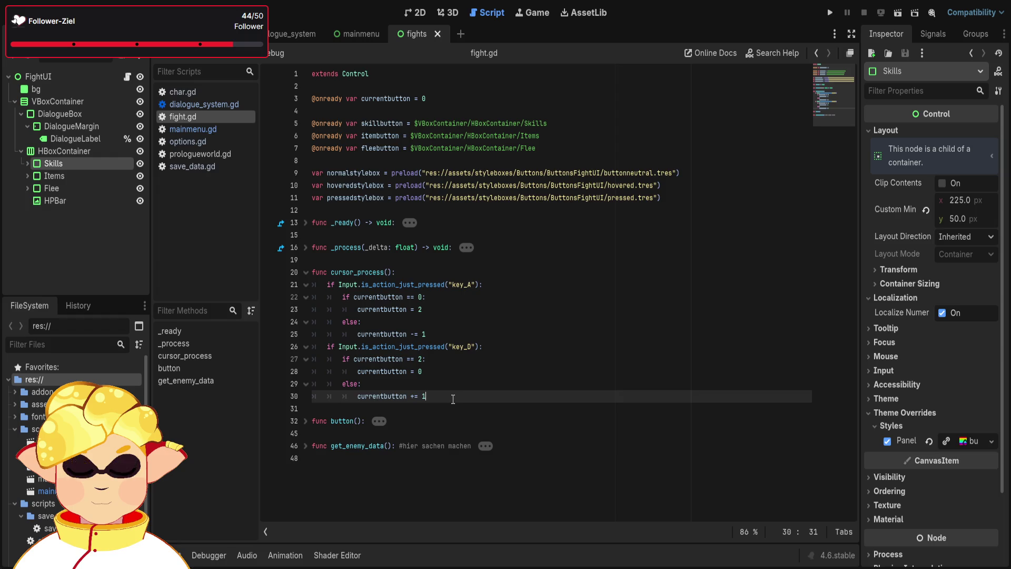
pyautogui.press('Return')
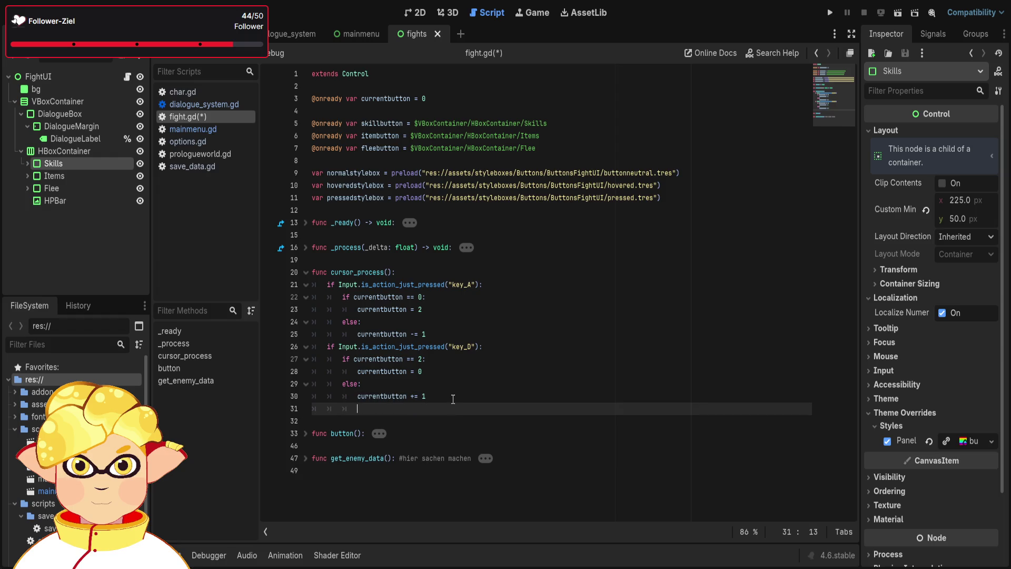
pyautogui.press('BackSpace')
pyautogui.write('if Inp')
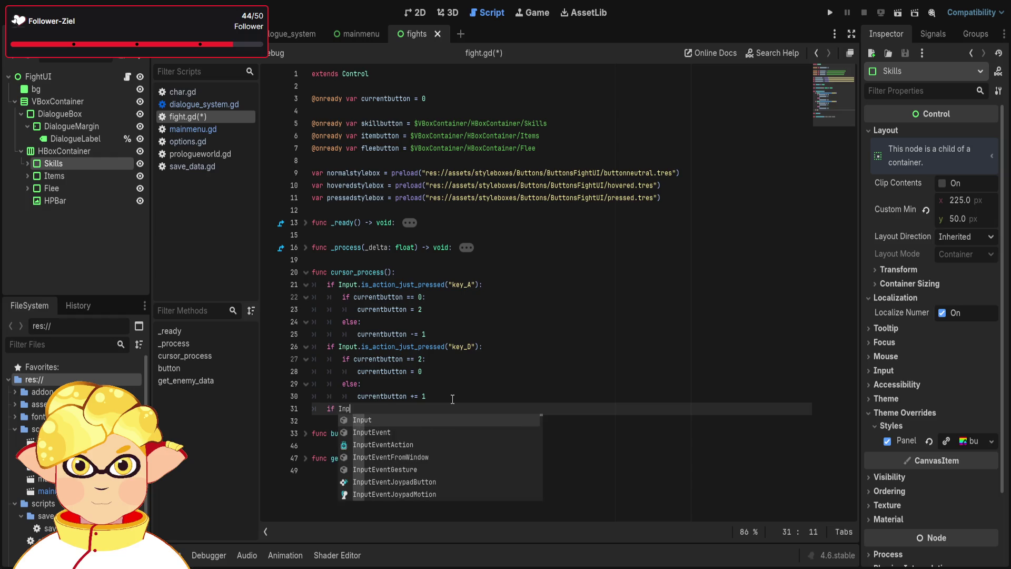
pyautogui.press('Return')
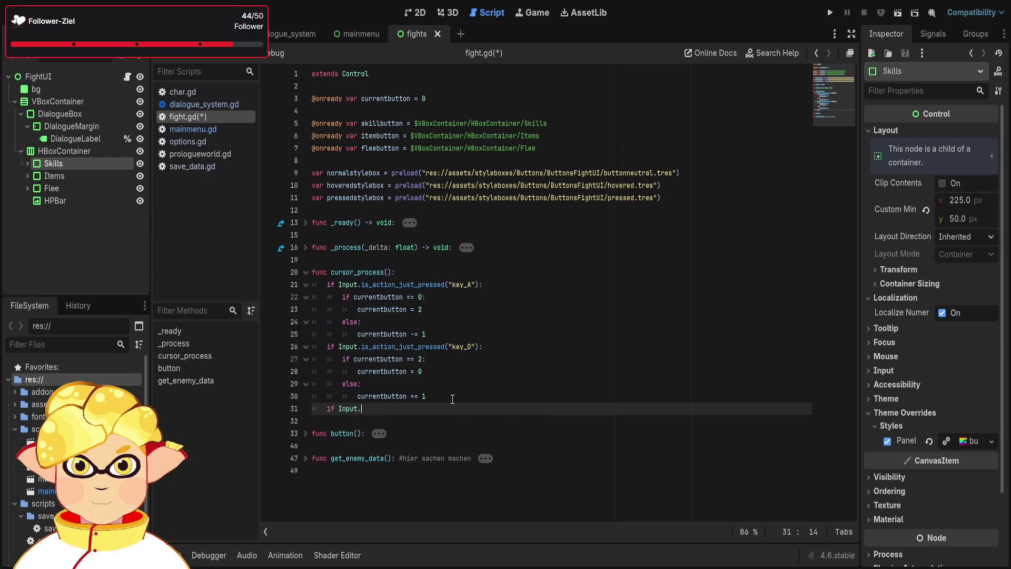
pyautogui.write('is_a')
pyautogui.press('Return')
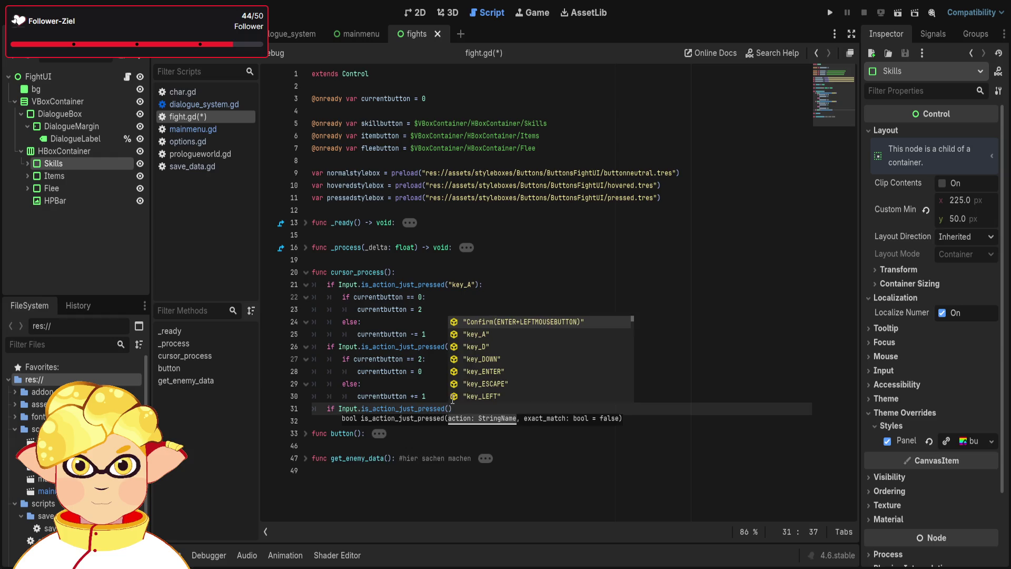
pyautogui.press('Down')
pyautogui.press('Down')
pyautogui.press('Down')
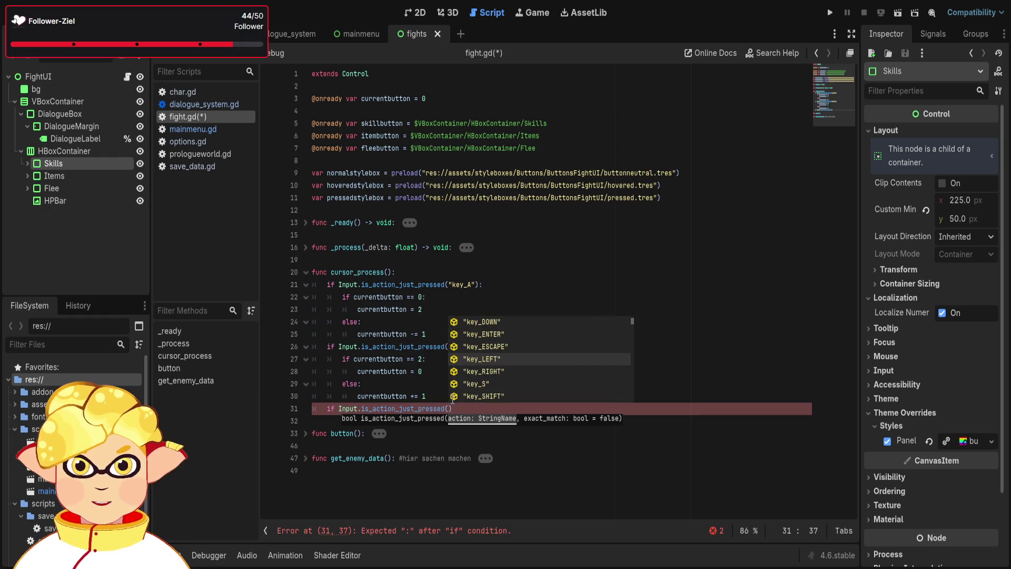
pyautogui.press('Down')
pyautogui.press('Down')
pyautogui.press('Down')
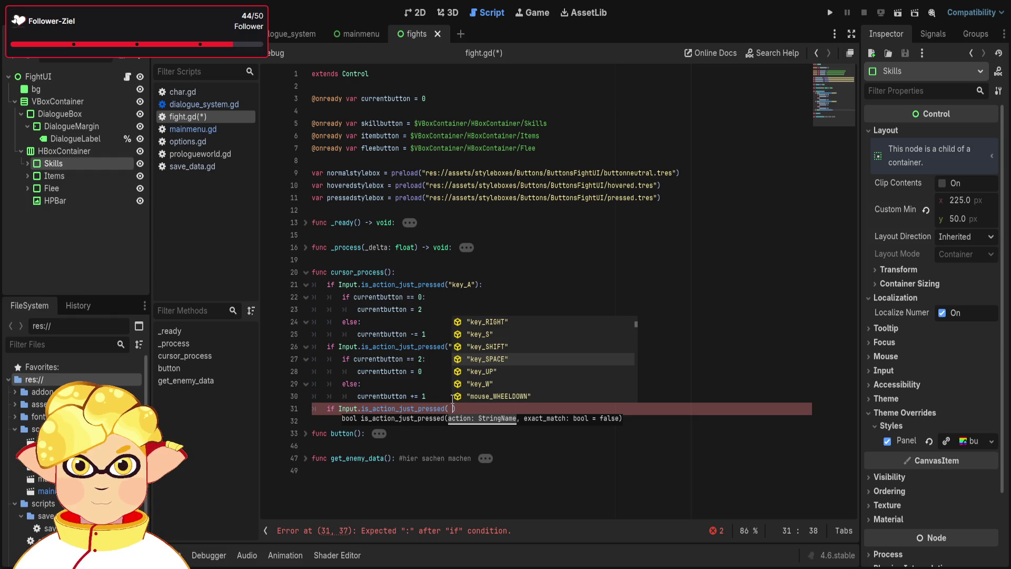
pyautogui.press('Return')
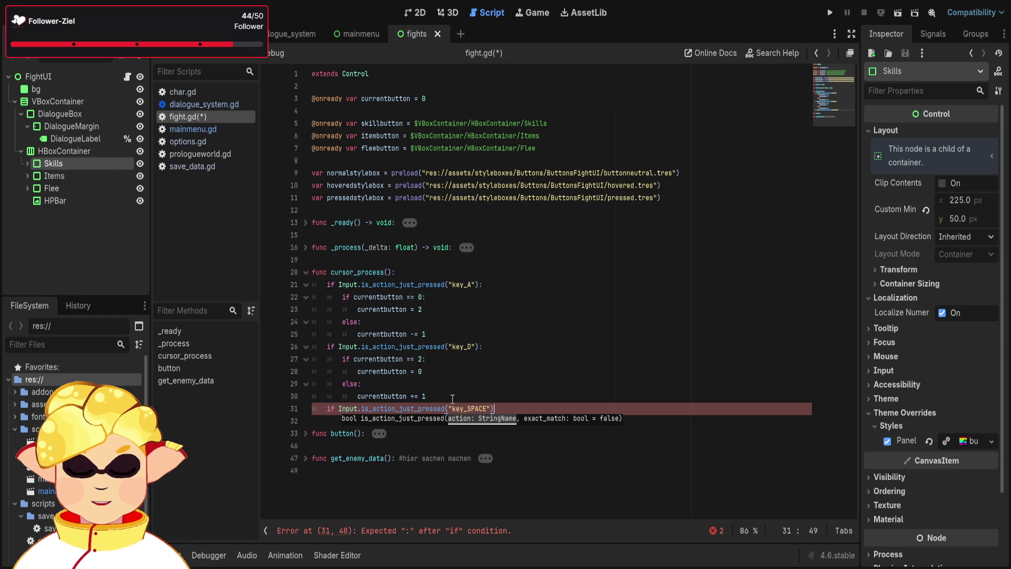
pyautogui.write(':')
pyautogui.press('Return')
# - Insert blank lines after the key_A and key_D branches and before the key_SPACE check
pyautogui.click(453, 398)
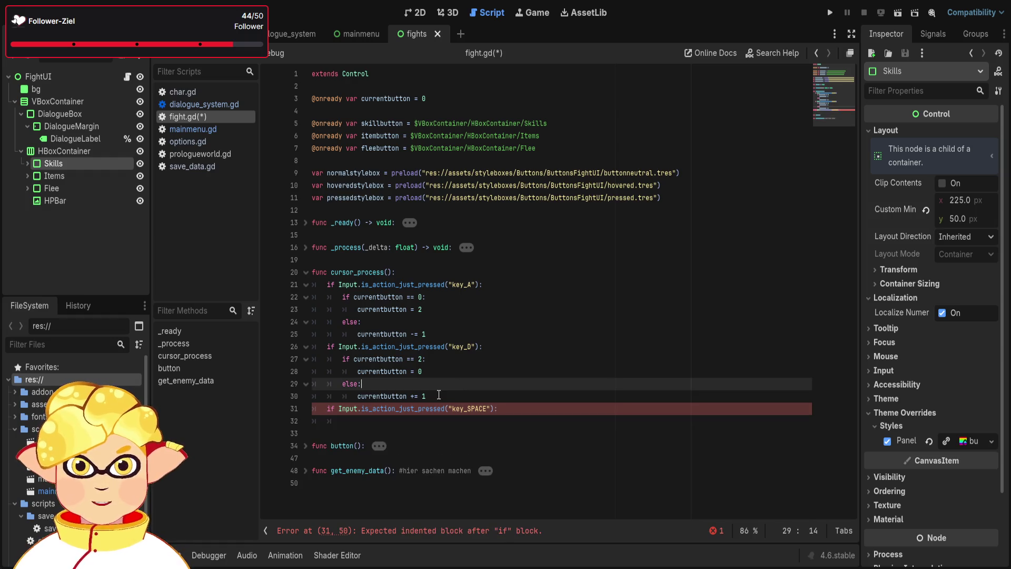
pyautogui.click(462, 330)
pyautogui.press('Return')
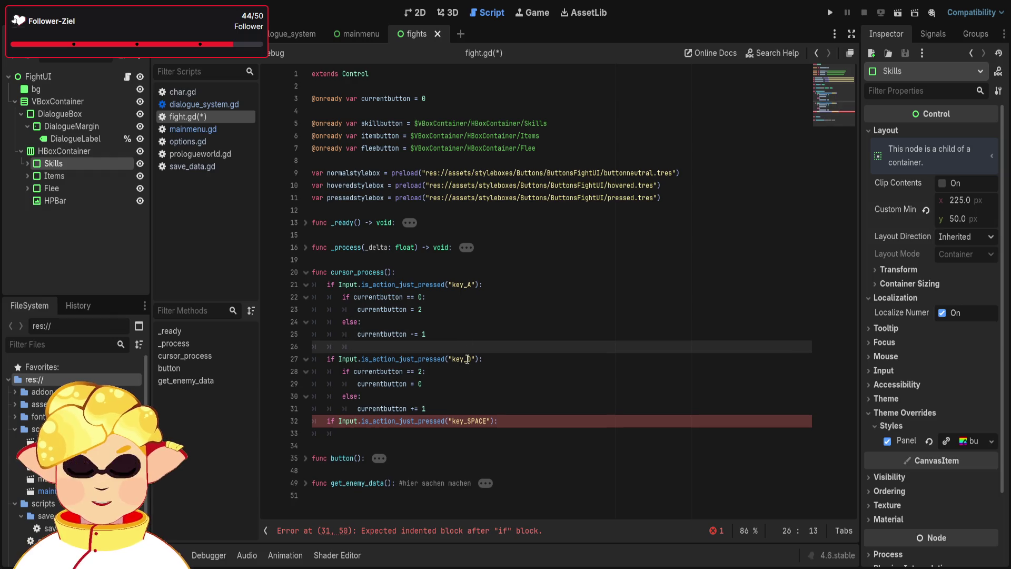
pyautogui.click(469, 409)
pyautogui.press('Return')
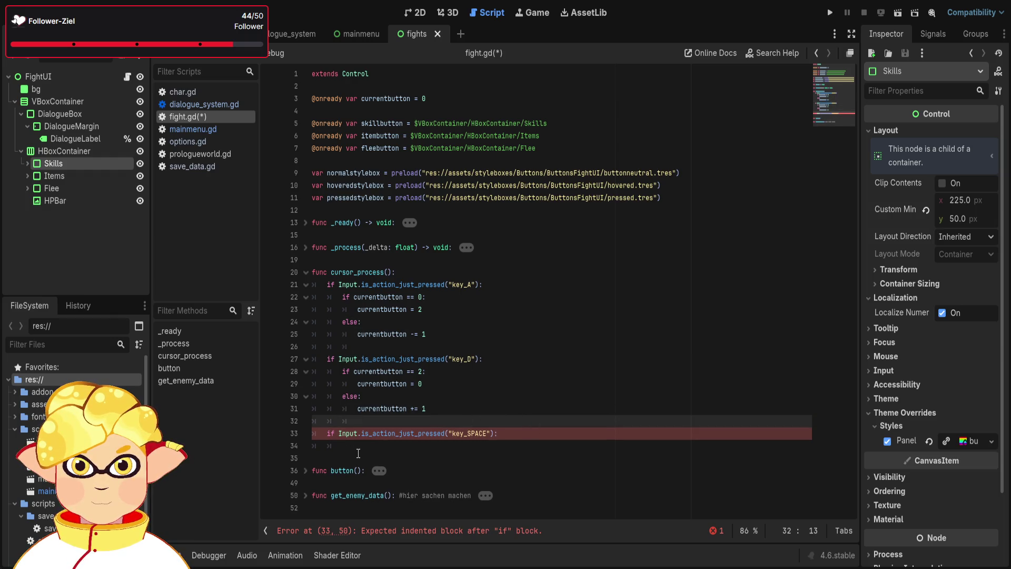
pyautogui.press('Return')
pyautogui.press('BackSpace')
pyautogui.press('BackSpace')
pyautogui.press('BackSpace')
pyautogui.press('BackSpace')
# - Nest if currentbutton == 0: with a placeholder pass under the key_SPACE check
pyautogui.click(379, 450)
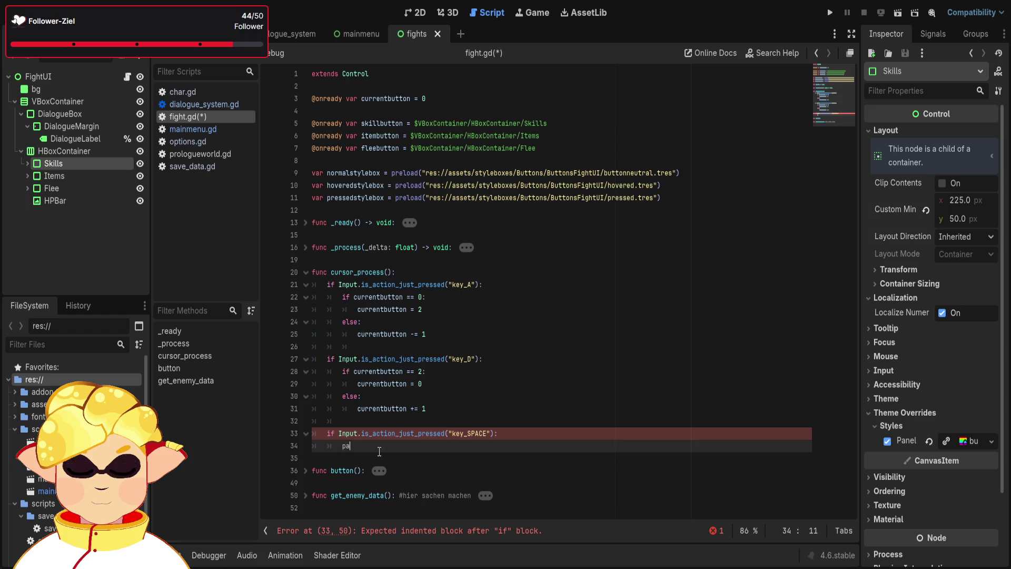
pyautogui.write('pass')
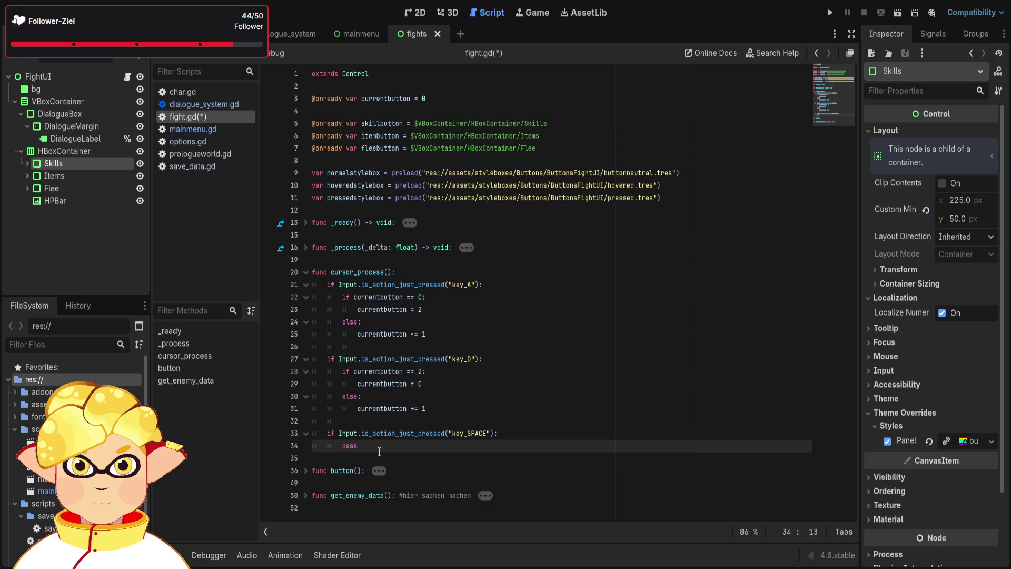
pyautogui.press('BackSpace')
pyautogui.press('BackSpace')
pyautogui.press('BackSpace')
pyautogui.press('BackSpace')
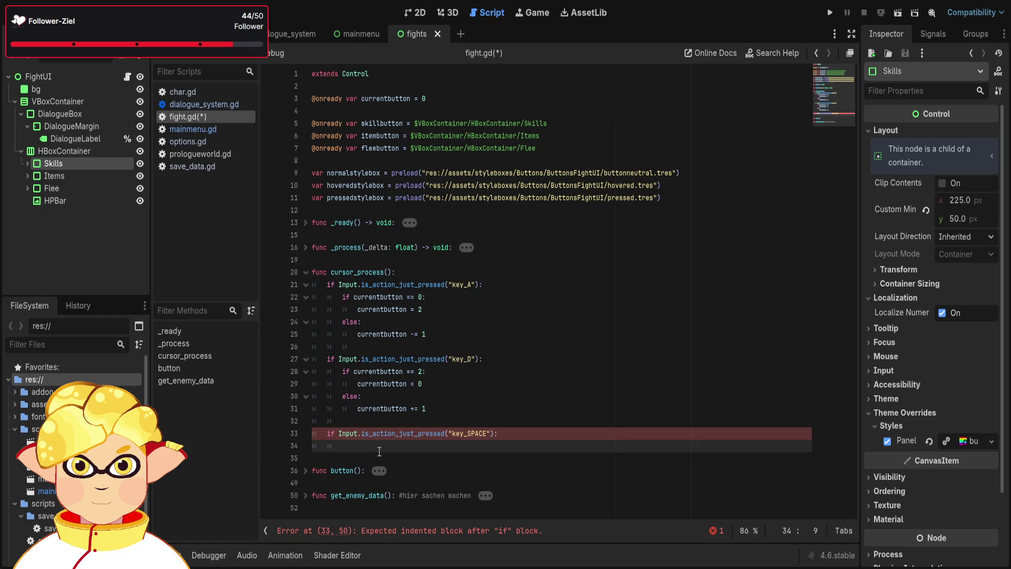
pyautogui.write('if curr')
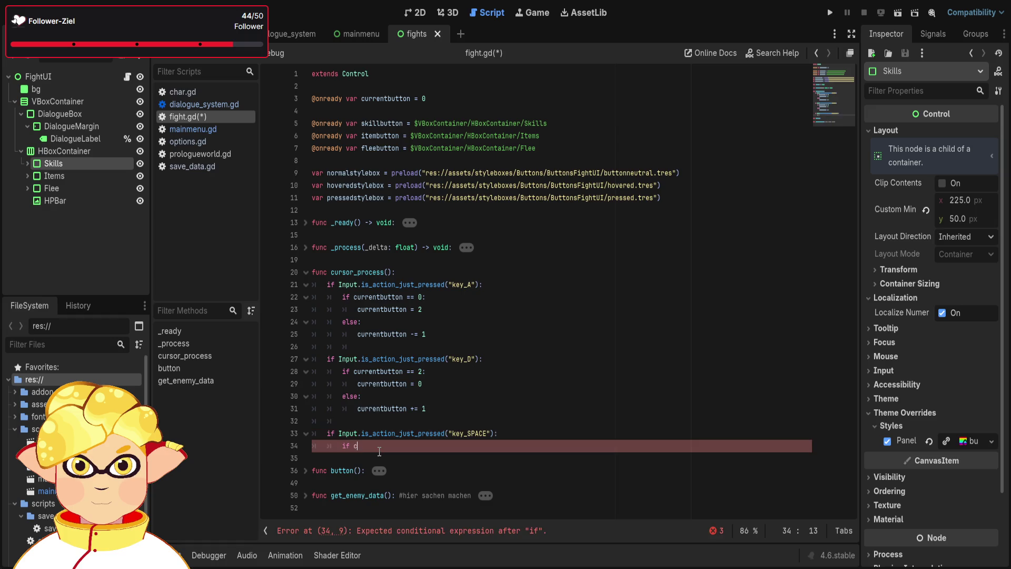
pyautogui.write('en')
pyautogui.press('Return')
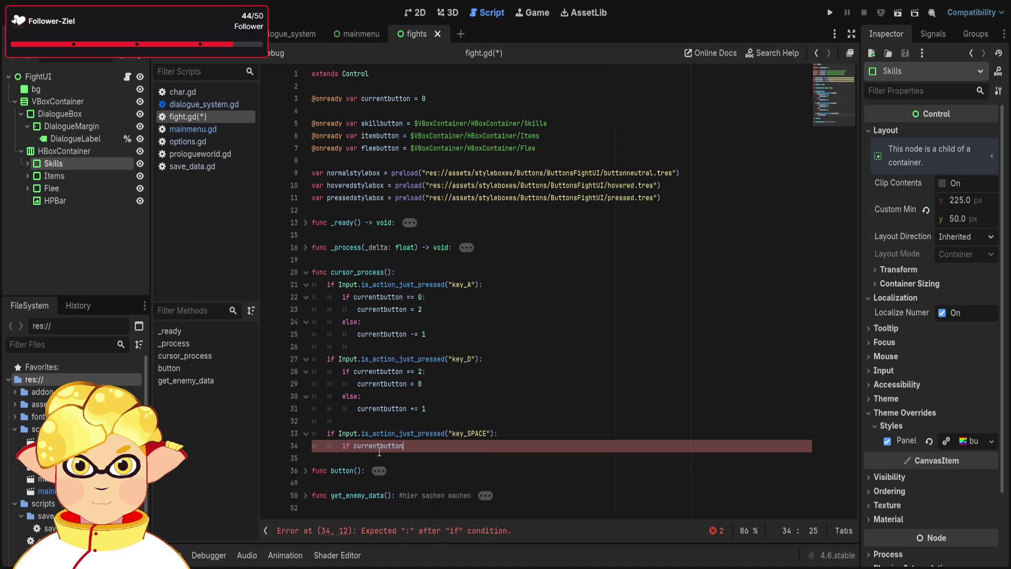
pyautogui.write('==')
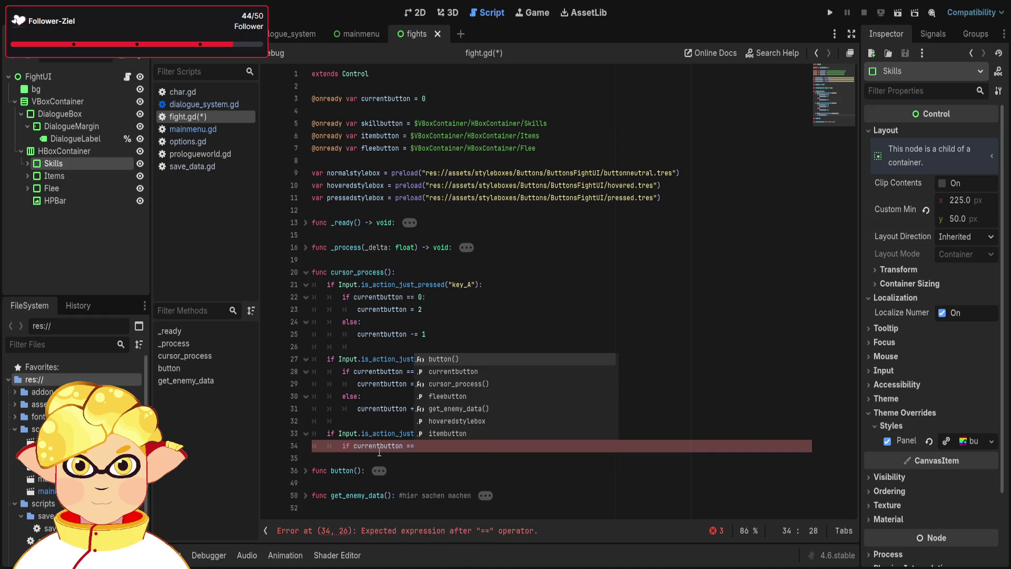
pyautogui.write(' 0')
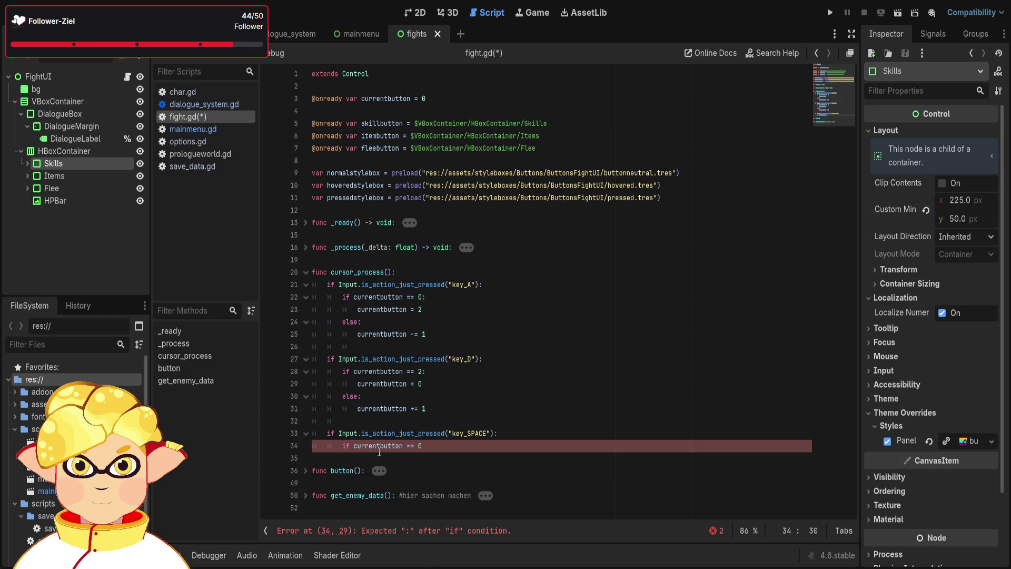
pyautogui.write(':')
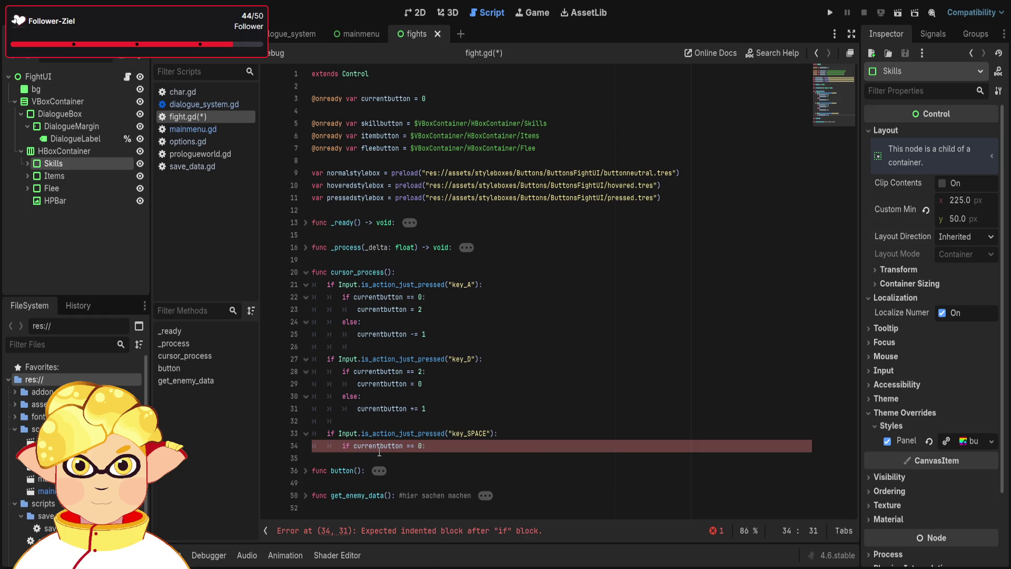
pyautogui.press('Return')
pyautogui.write('pass')
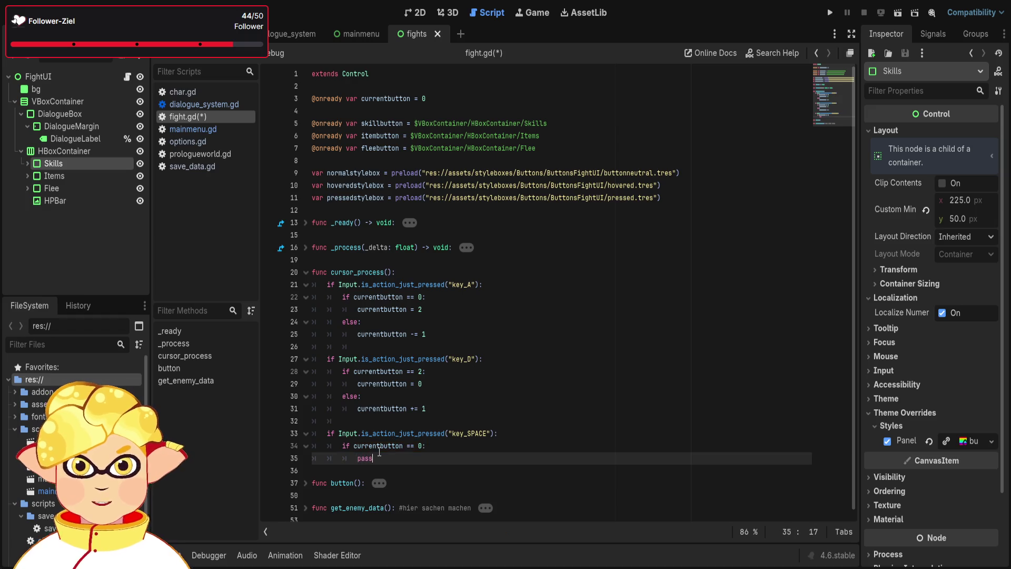
pyautogui.scroll(-1, 414, 447)
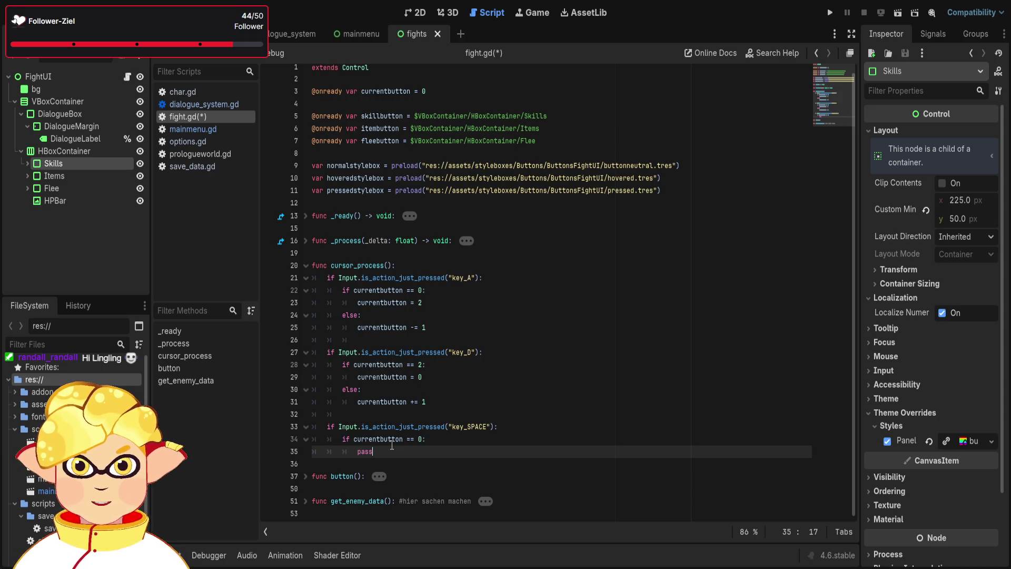
# - Save and run the fight scene, cycling through Skills, Items and Flee with D and A
pyautogui.click(900, 14)
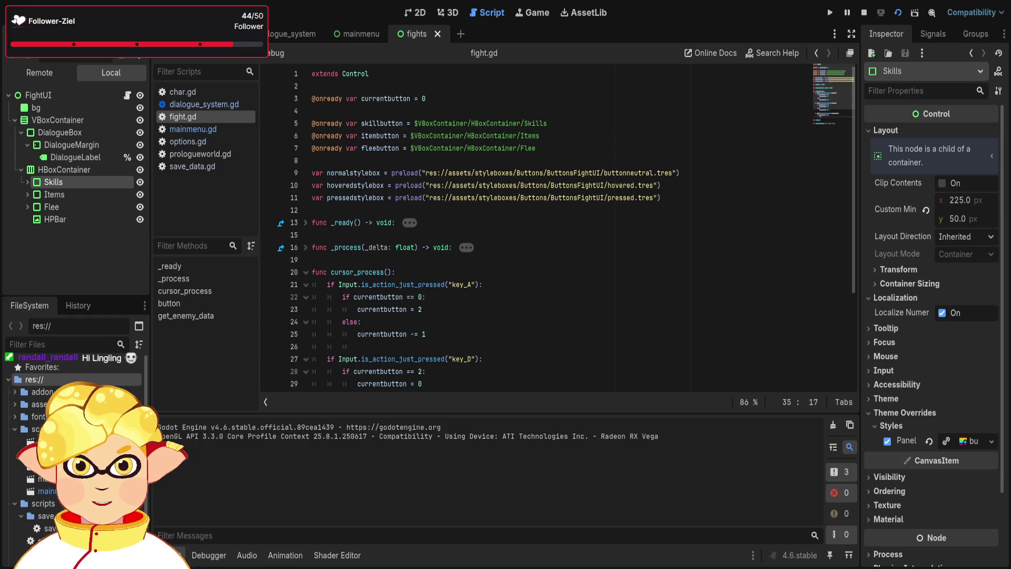
pyautogui.press('d')
pyautogui.press('d')
pyautogui.press('d')
pyautogui.press('d')
pyautogui.press('d')
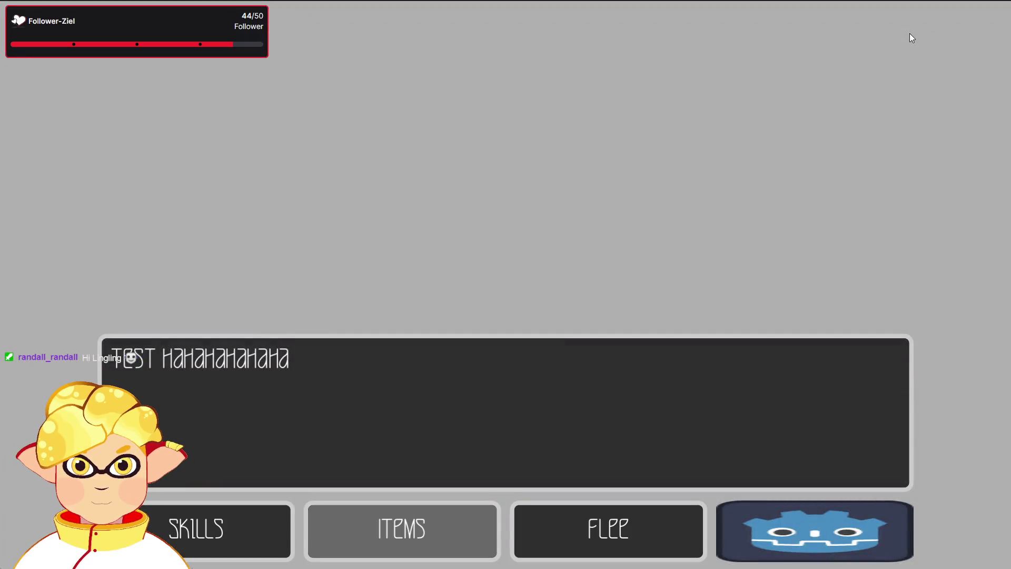
pyautogui.press('a')
pyautogui.press('d')
pyautogui.press('d')
pyautogui.press('a')
pyautogui.press('a')
pyautogui.press('a')
pyautogui.press('a')
pyautogui.press('a')
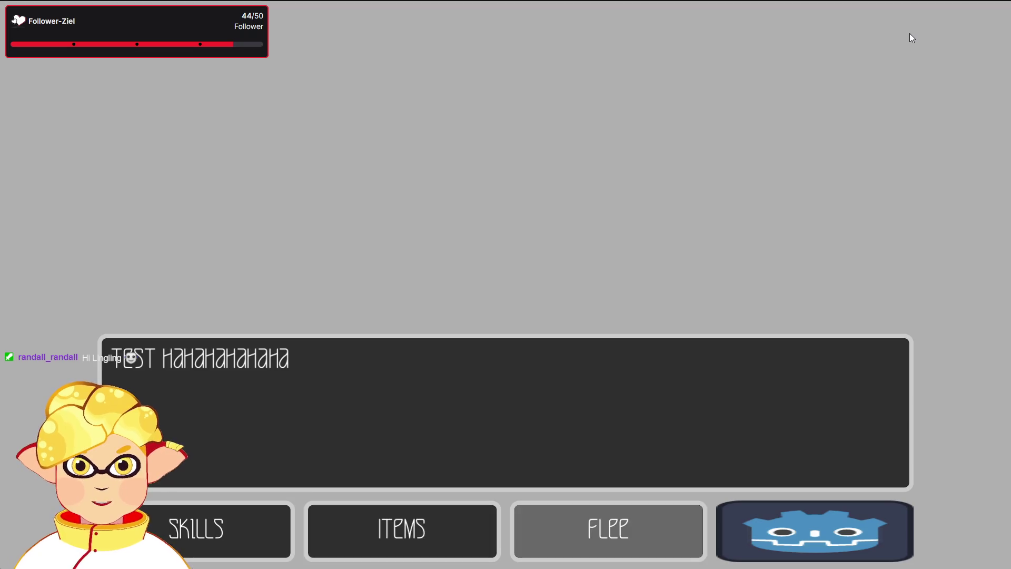
pyautogui.press('d')
pyautogui.press('d')
# - Stop the game with F8 and open save_data.gd in the script editor
pyautogui.press('F8')
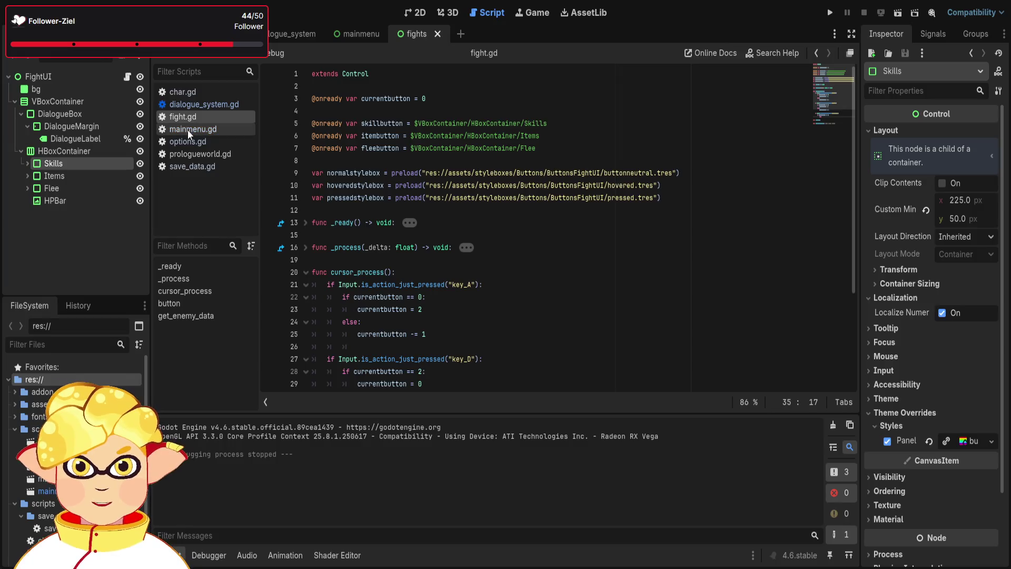
pyautogui.click(207, 154)
pyautogui.click(207, 163)
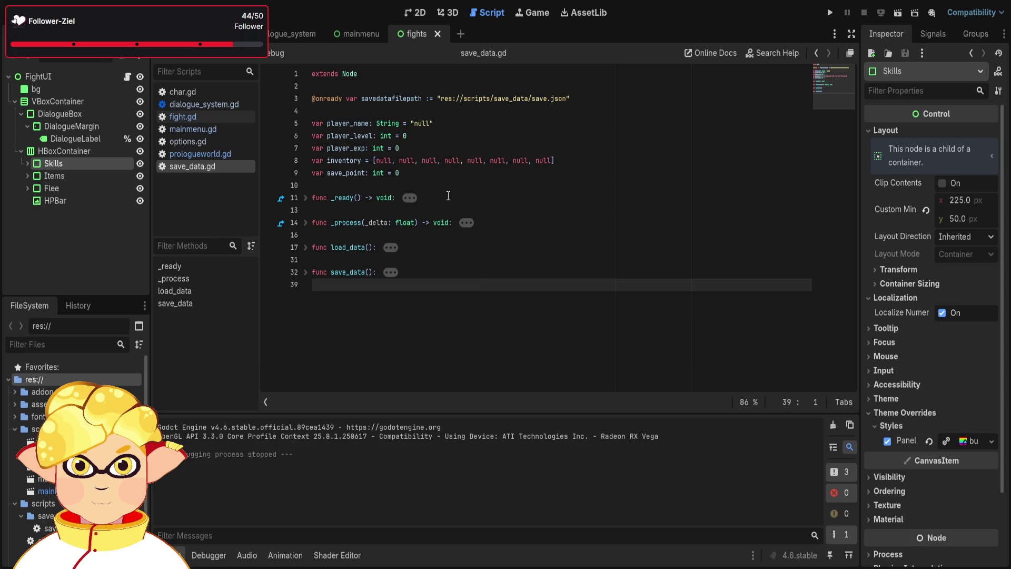
# - Inspect save_data.gd's values, selecting the trailing 0s on lines 6 and 9 and the inventory array end
pyautogui.click(459, 174)
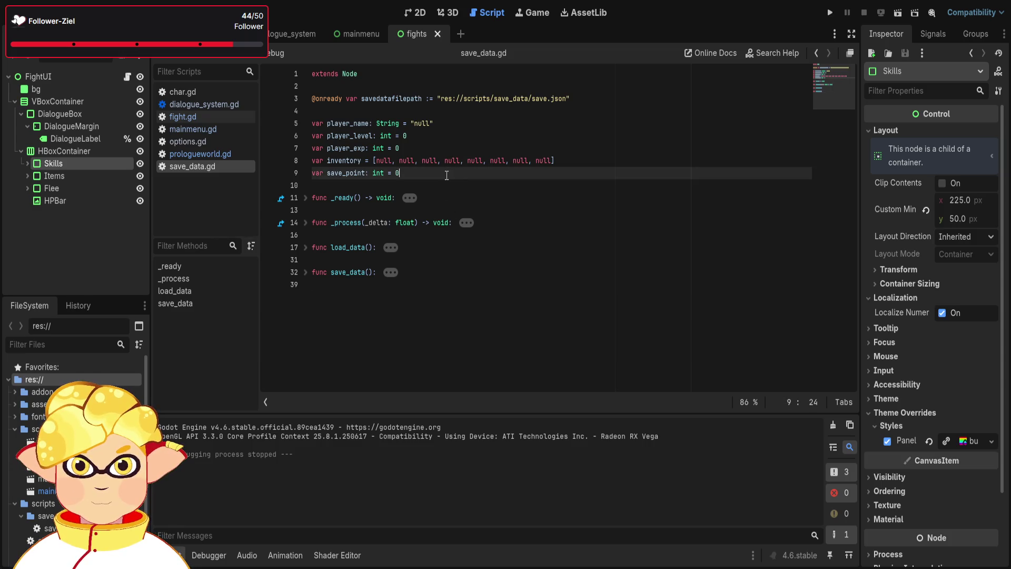
pyautogui.hotkey('shift', 'Left')
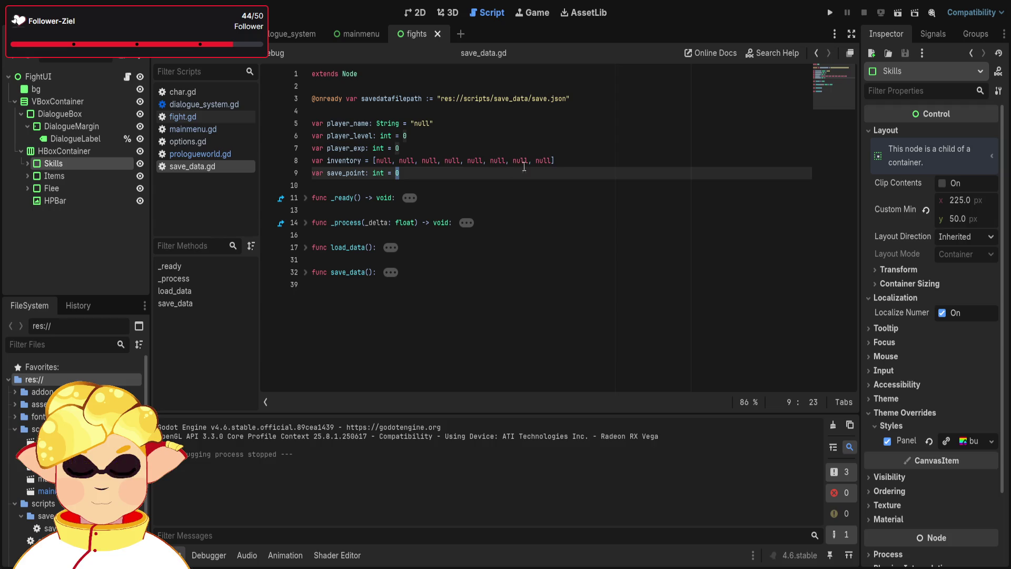
pyautogui.click(424, 124)
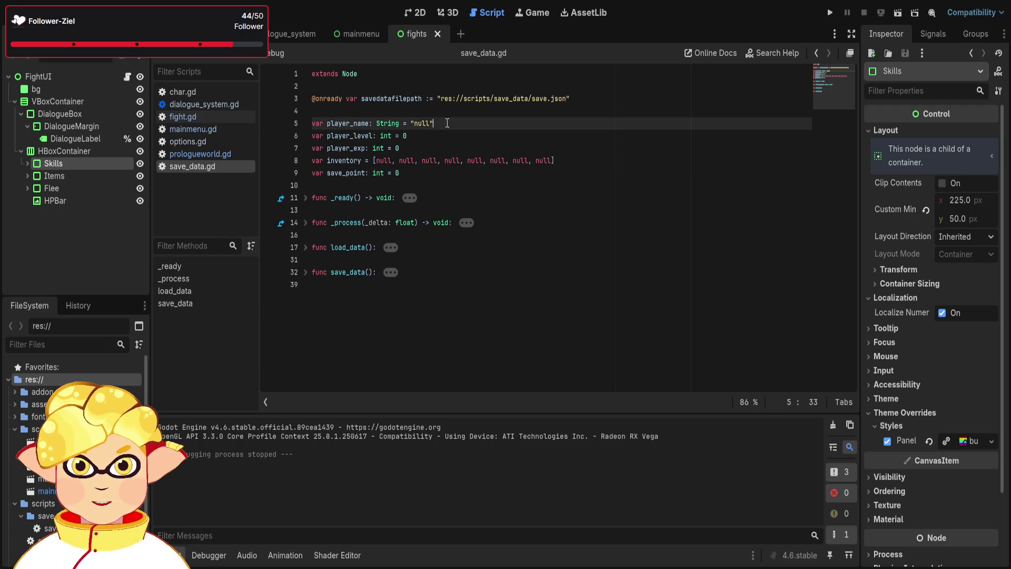
pyautogui.click(407, 136)
pyautogui.hotkey('shift', 'Left')
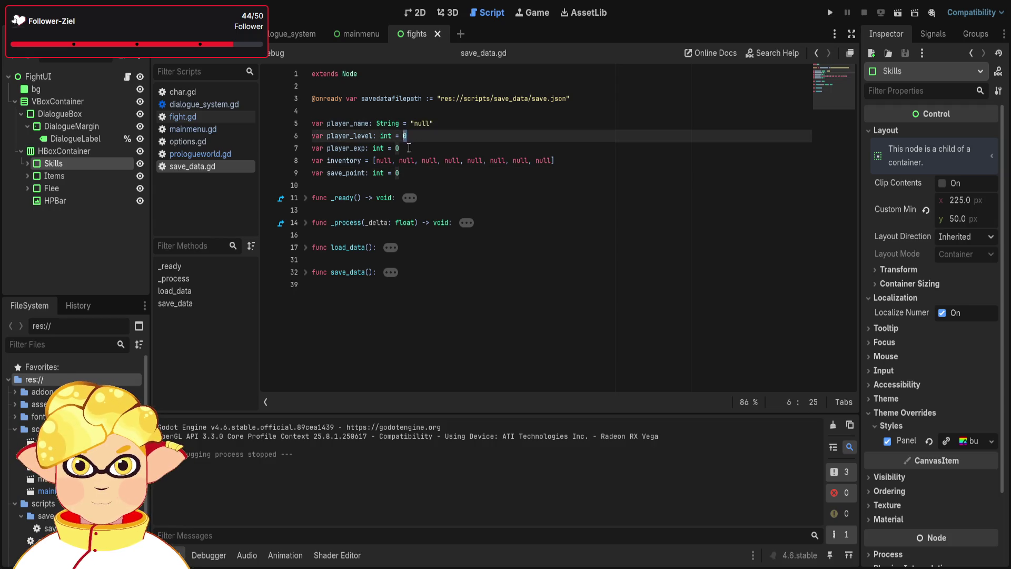
pyautogui.moveTo(558, 160); pyautogui.dragTo(374, 161)
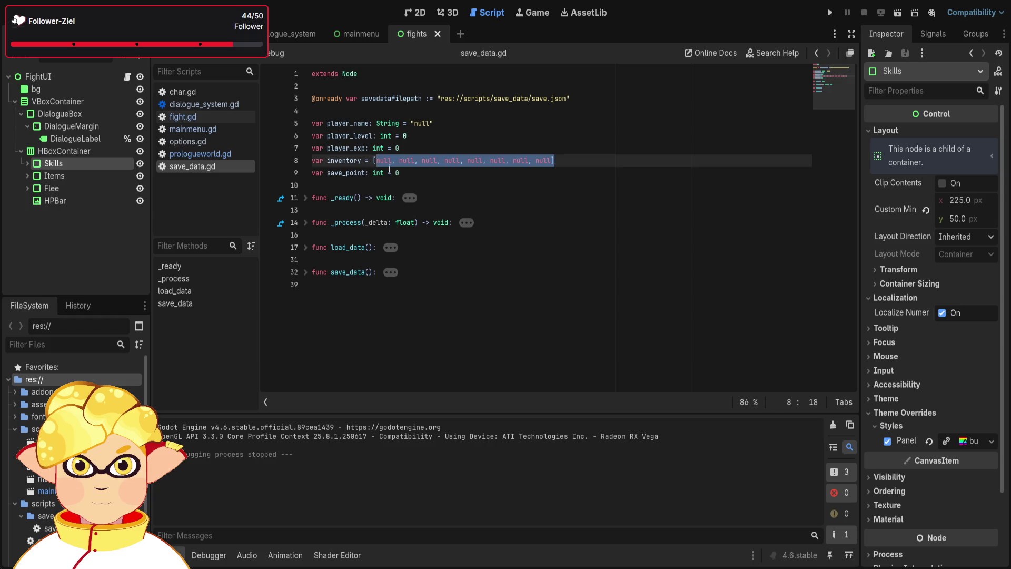
pyautogui.click(409, 174)
pyautogui.click(396, 174)
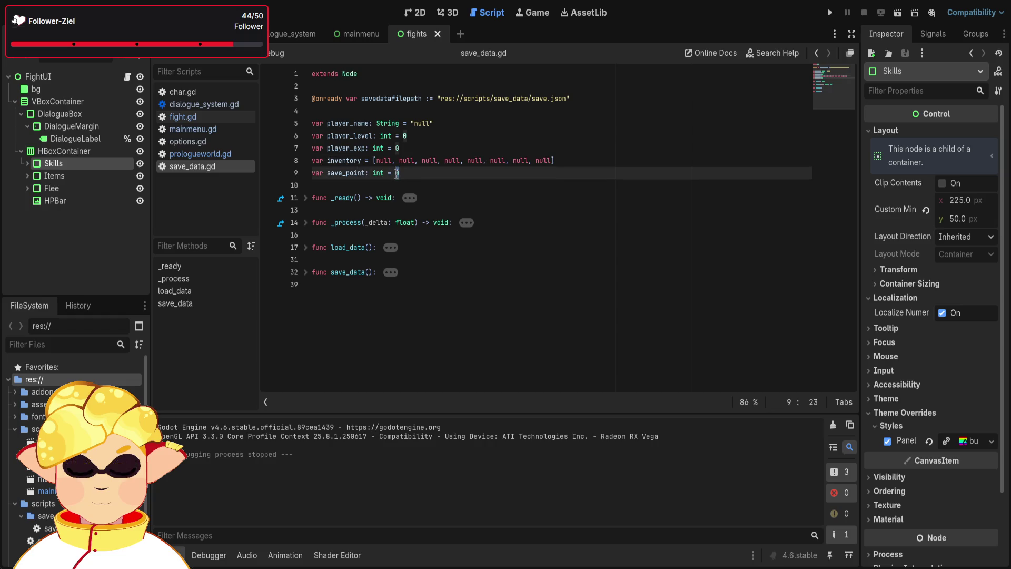
pyautogui.click(428, 179)
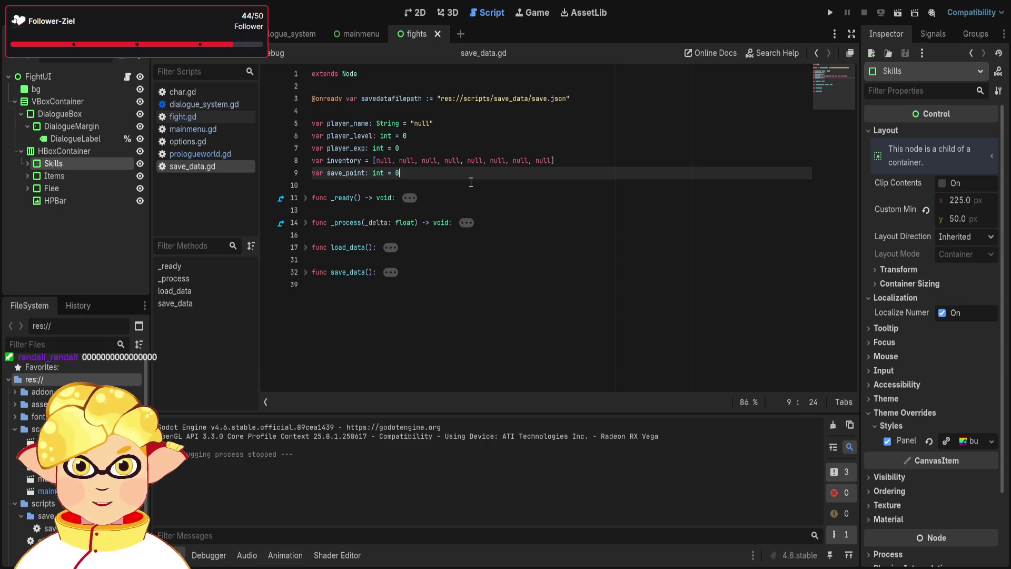
pyautogui.click(437, 284)
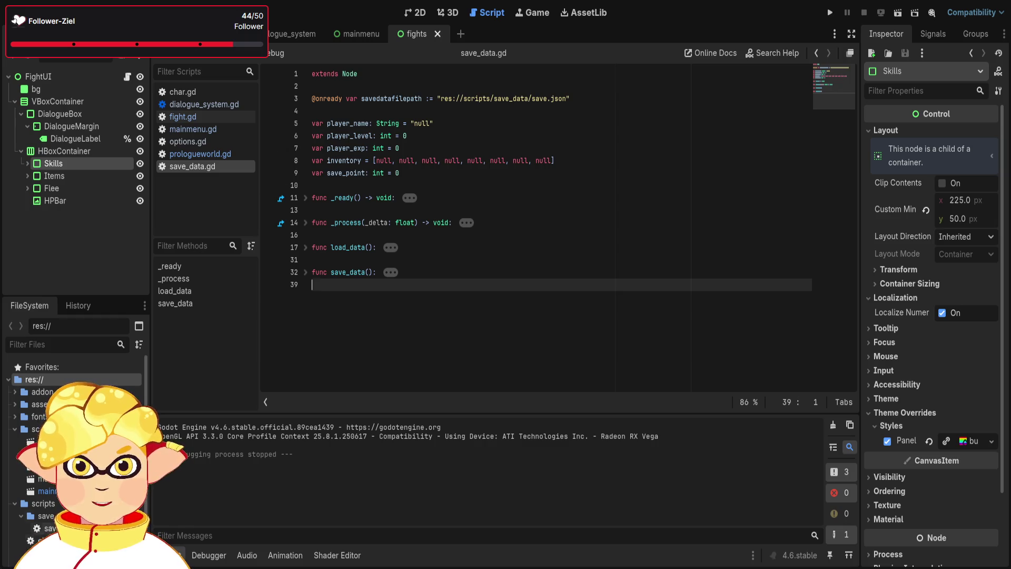
# - Switch to the 2D workspace to view the fight UI's dialogue box and buttons
pyautogui.click(420, 13)
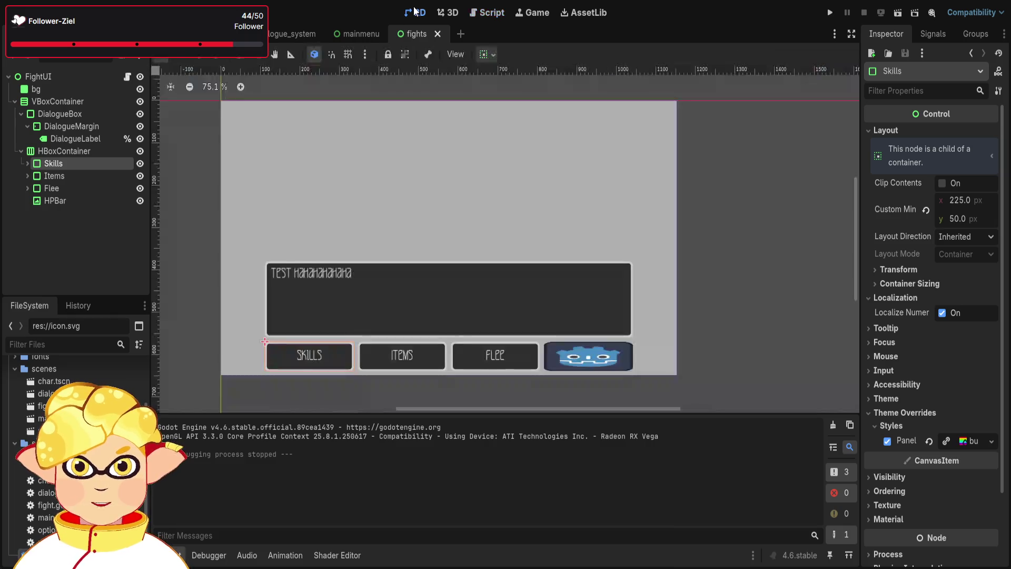
pyautogui.moveTo(53, 542)
pyautogui.mouseDown()
pyautogui.moveTo(279, 411)
pyautogui.moveTo(455, 232)
pyautogui.mouseUp()
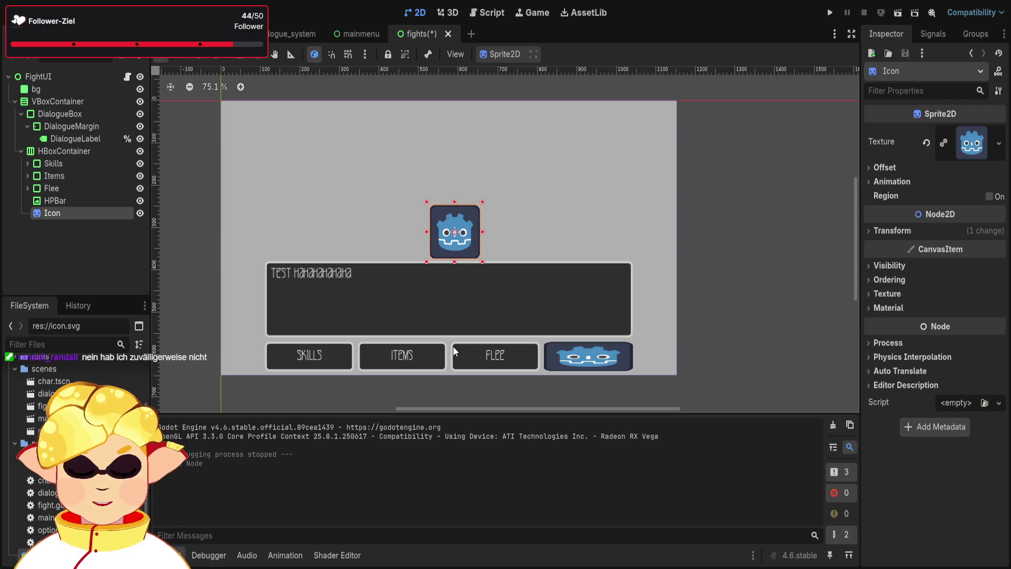
pyautogui.press('Delete')
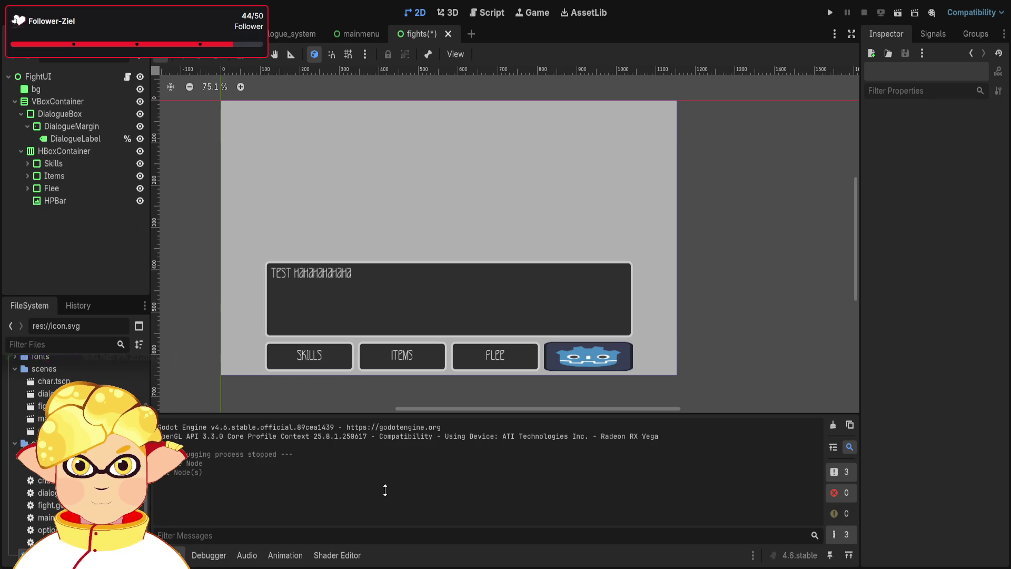
# - Add a Container node with the Full Rect anchor preset and move it just below bg
pyautogui.hotkey('ctrl', 'shift', 'z')
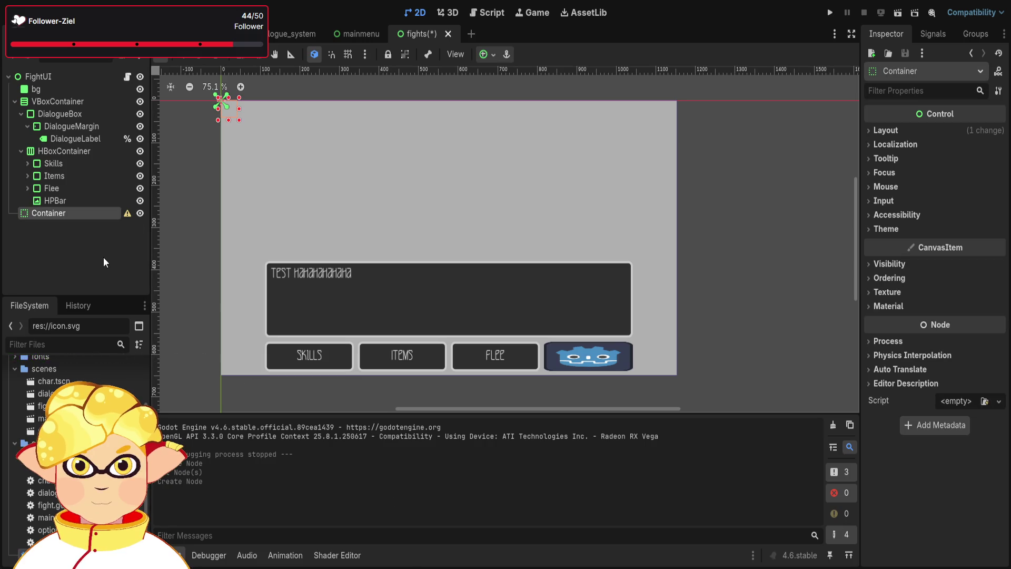
pyautogui.click(506, 55)
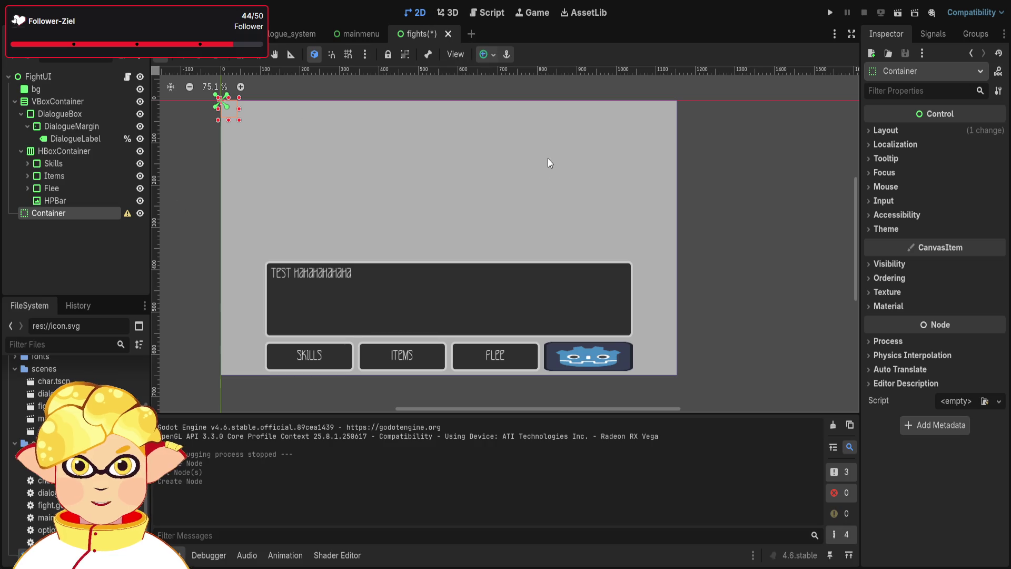
pyautogui.click(548, 158)
pyautogui.moveTo(68, 214)
pyautogui.mouseDown()
pyautogui.moveTo(58, 90)
pyautogui.moveTo(52, 115)
pyautogui.moveTo(52, 103)
pyautogui.mouseUp()
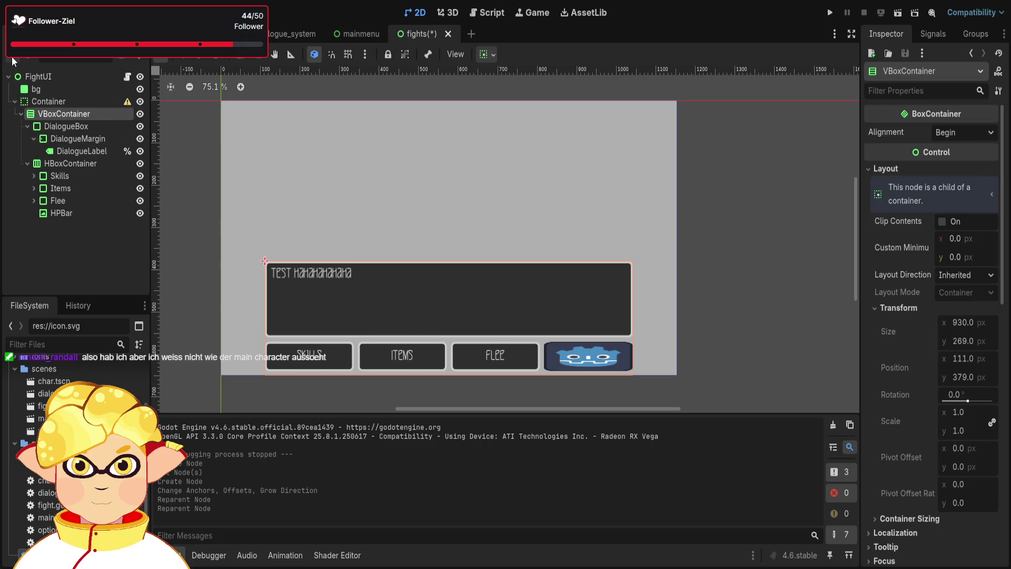
# - Collapse the DialogueBox and HBoxContainer branches, select VBoxContainer and add a TextureRect inside it
pyautogui.click(27, 126)
pyautogui.click(28, 138)
pyautogui.click(38, 172)
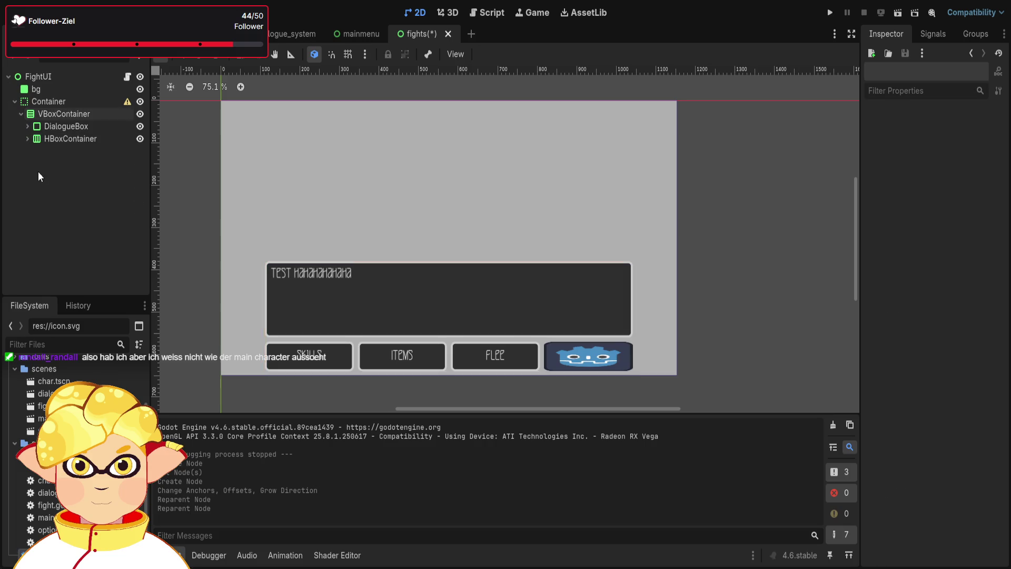
pyautogui.click(48, 102)
pyautogui.click(53, 188)
pyautogui.click(48, 115)
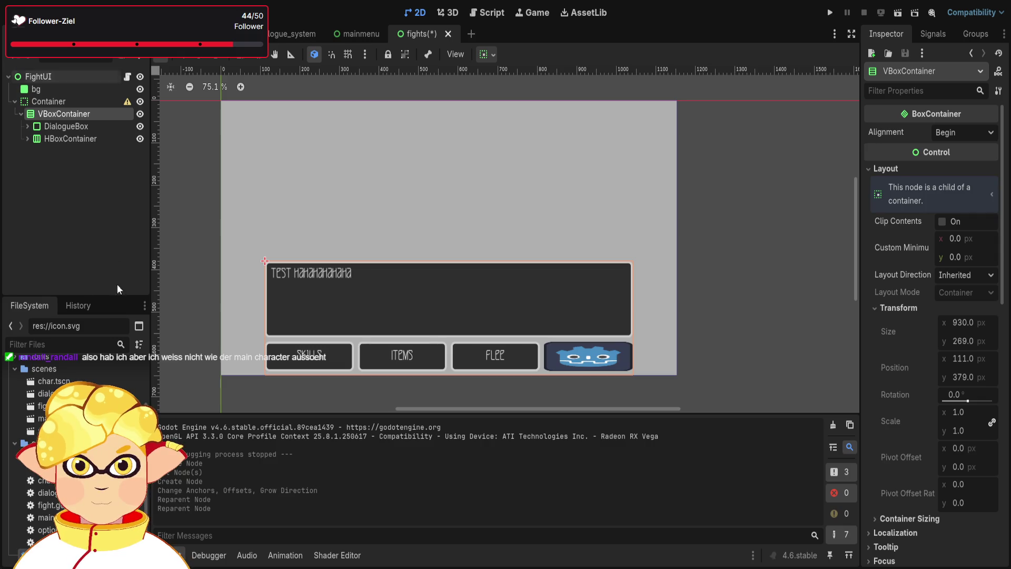
pyautogui.click(416, 474)
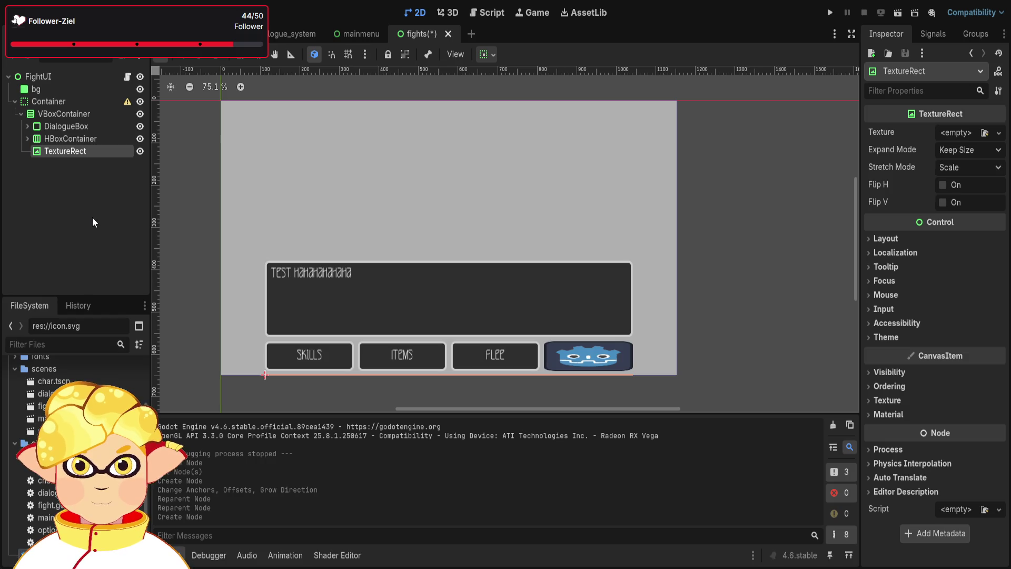
# - Assign icon.svg as the TextureRect's texture, move it below bg, and stretch it up behind the dialogue box
pyautogui.moveTo(79, 532); pyautogui.dragTo(953, 132)
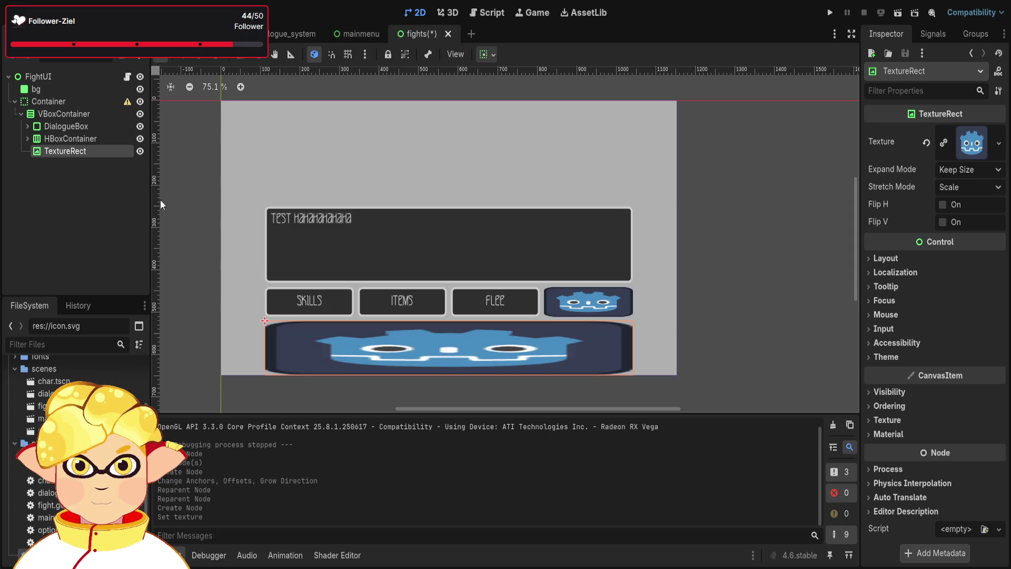
pyautogui.moveTo(61, 151)
pyautogui.mouseDown()
pyautogui.moveTo(66, 113)
pyautogui.moveTo(47, 96)
pyautogui.mouseUp()
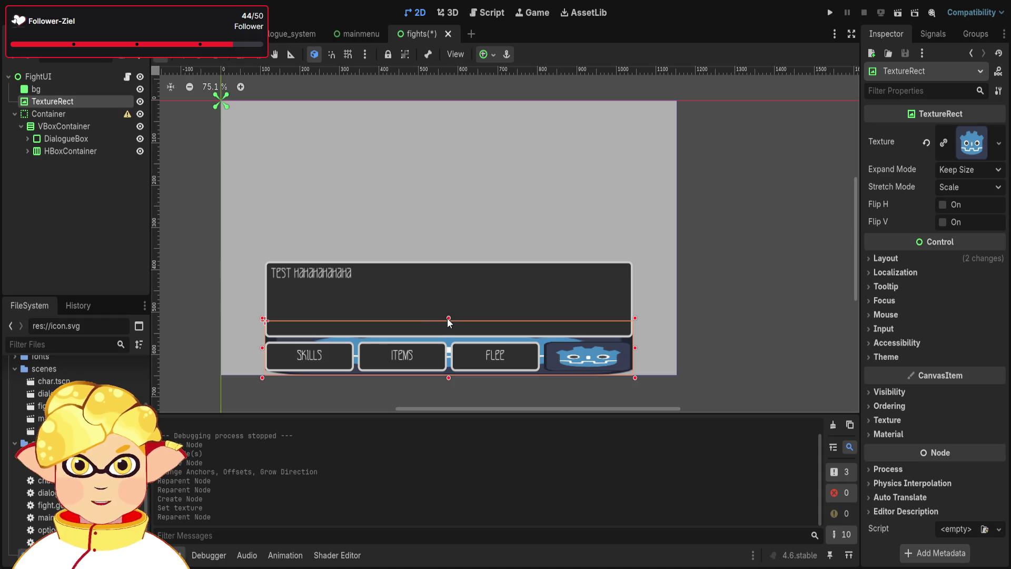
pyautogui.moveTo(448, 319)
pyautogui.mouseDown()
pyautogui.moveTo(447, 155)
pyautogui.moveTo(434, 163)
pyautogui.mouseUp()
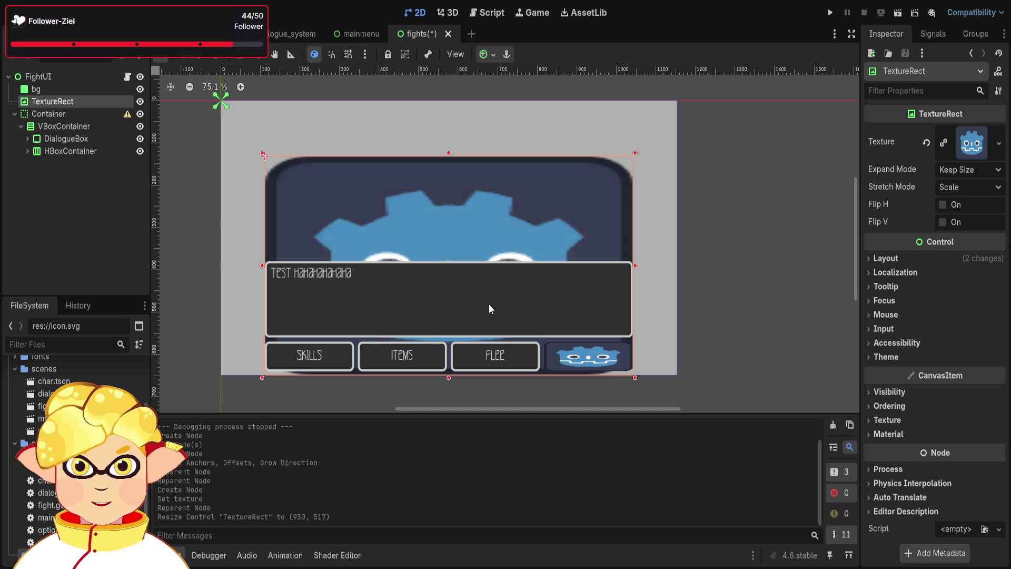
# - Replace the icon TextureRect with a new empty TextureRect placed below bg and given Center anchors
pyautogui.press('Delete')
pyautogui.click(21, 77)
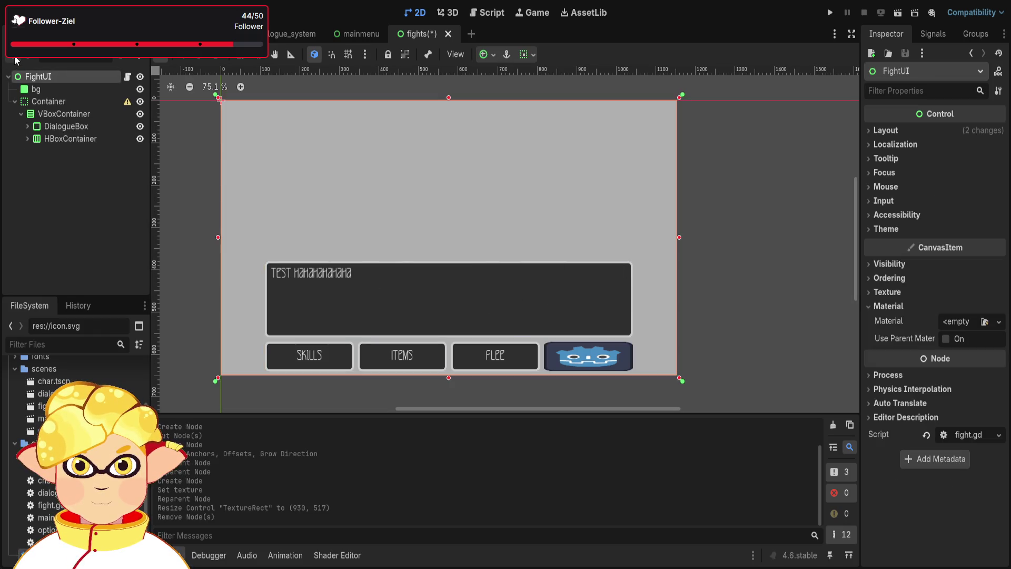
pyautogui.hotkey('ctrl', 'a')
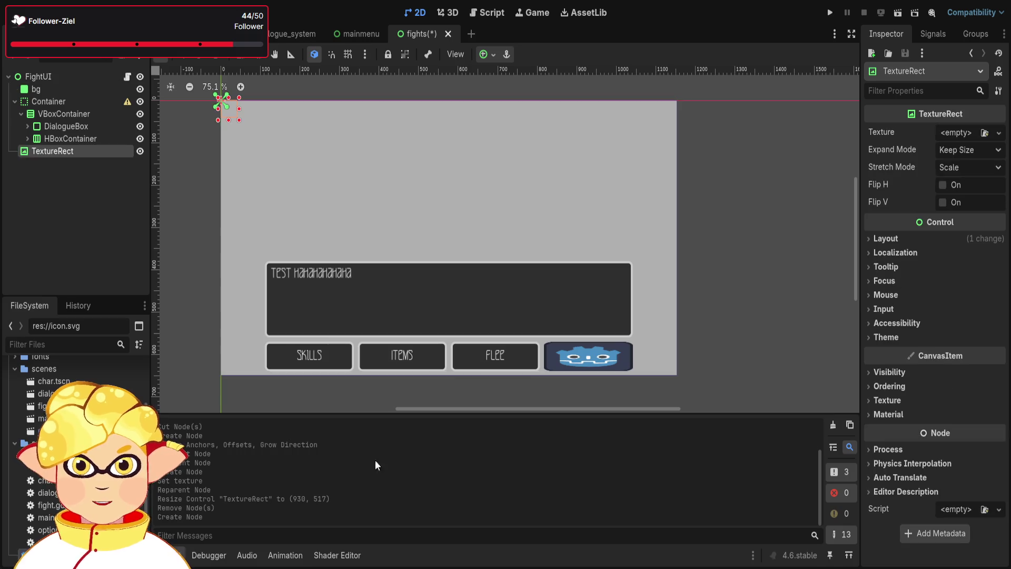
pyautogui.moveTo(46, 150)
pyautogui.mouseDown()
pyautogui.moveTo(54, 99)
pyautogui.moveTo(40, 96)
pyautogui.mouseUp()
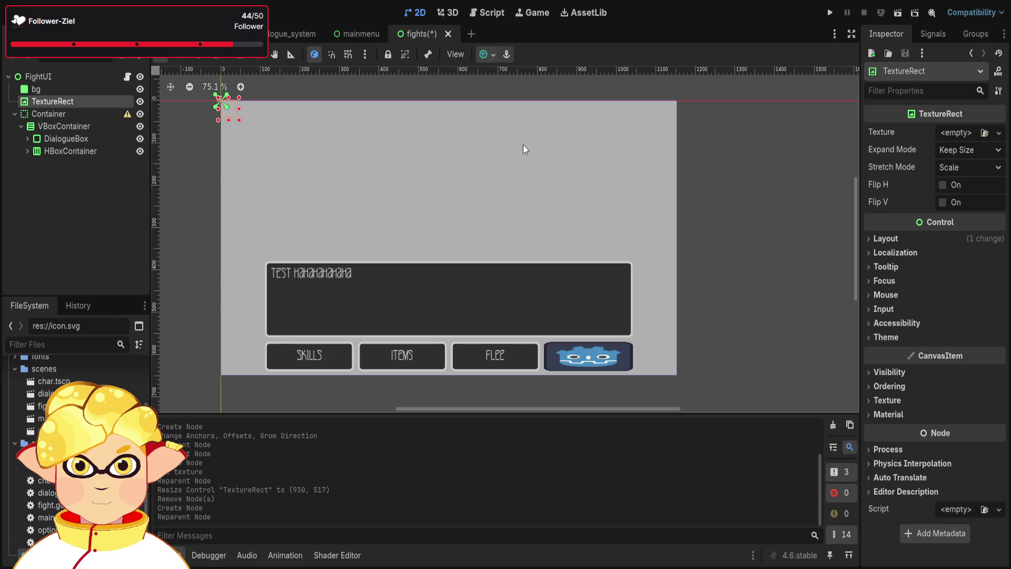
pyautogui.hotkey('ctrl', 'shift', 'v')
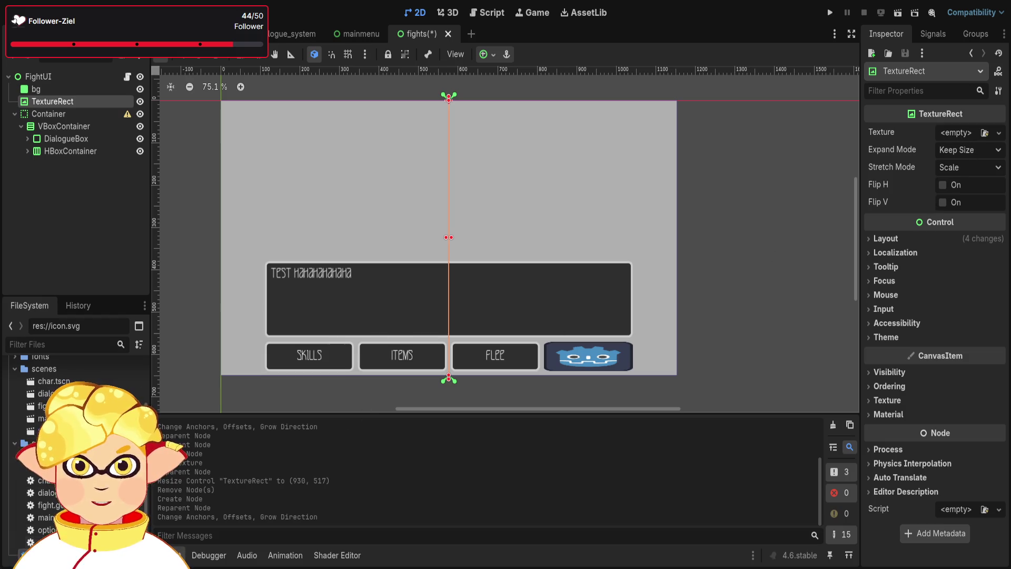
# - Assign icon.svg as the new TextureRect's texture and try Ignore Size before returning to Keep Size
pyautogui.moveTo(48, 543); pyautogui.dragTo(954, 139)
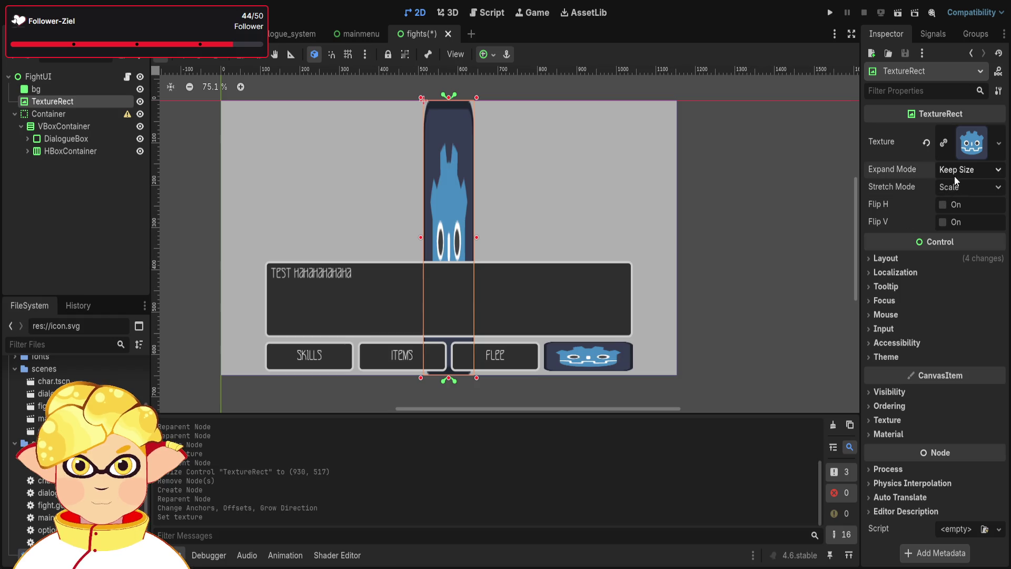
pyautogui.click(960, 203)
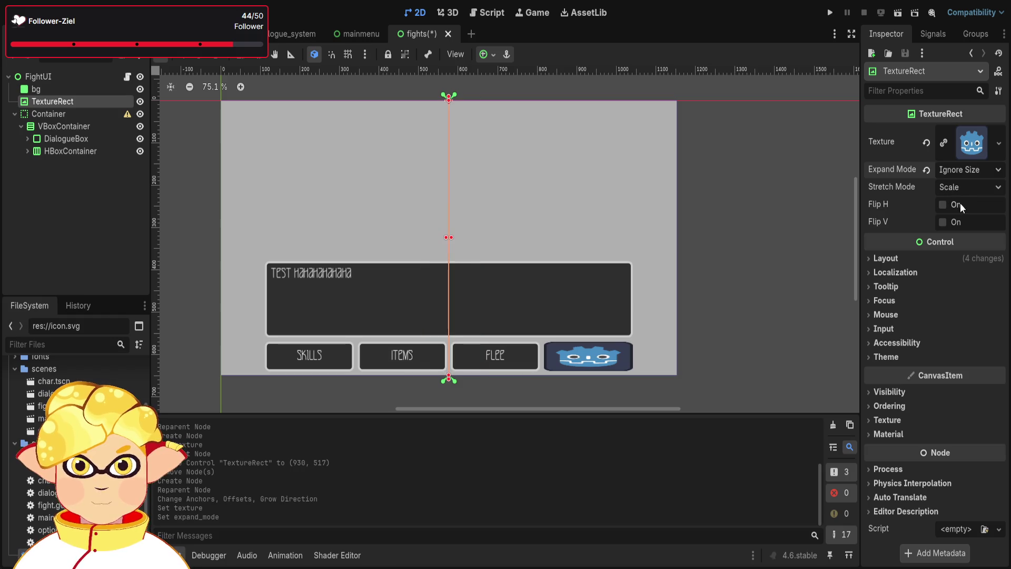
pyautogui.click(964, 169)
pyautogui.click(964, 188)
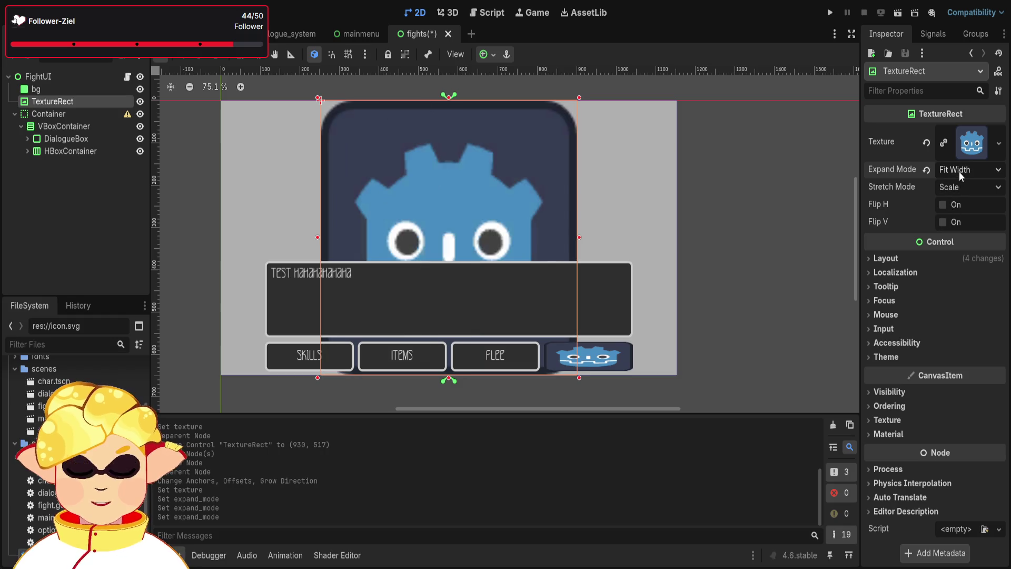
# - Cycle the Expand Mode through Ignore Size, Keep Size and Fit Width, ending on Keep Size
pyautogui.click(959, 172)
pyautogui.click(949, 234)
pyautogui.click(955, 170)
pyautogui.click(952, 186)
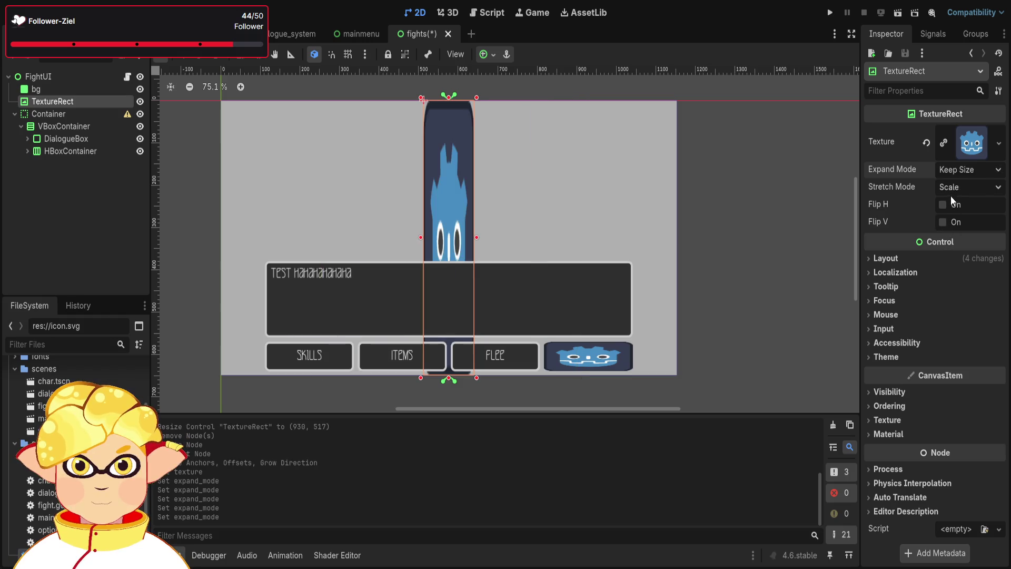
pyautogui.click(955, 169)
pyautogui.click(952, 199)
pyautogui.click(955, 169)
pyautogui.click(953, 187)
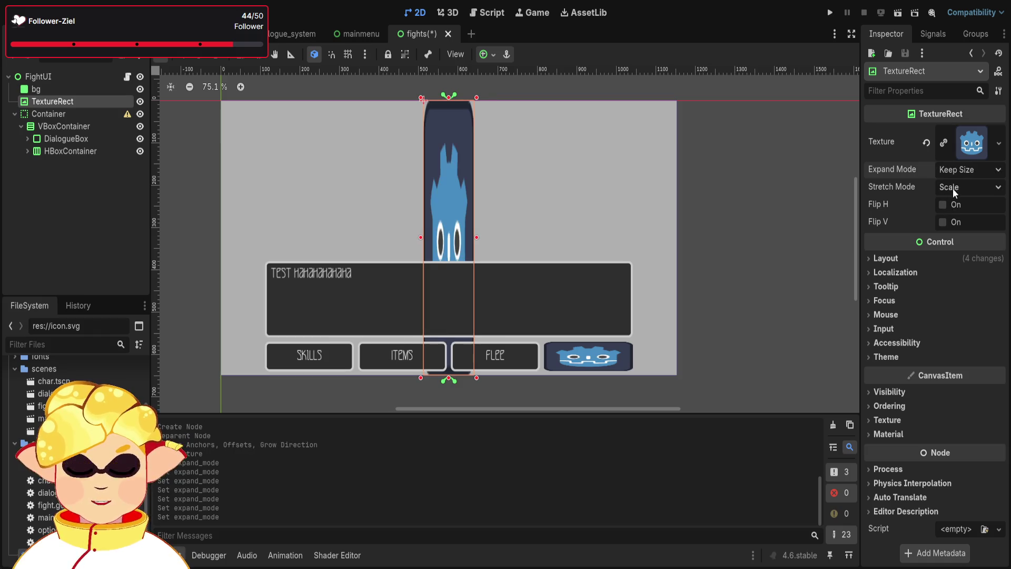
pyautogui.click(955, 170)
pyautogui.click(945, 200)
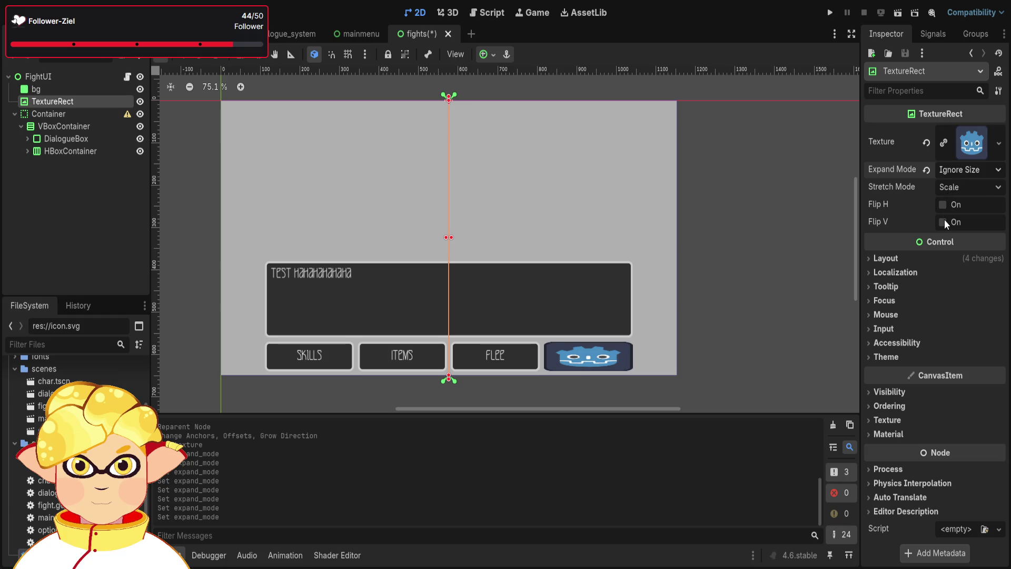
pyautogui.click(955, 170)
pyautogui.click(944, 213)
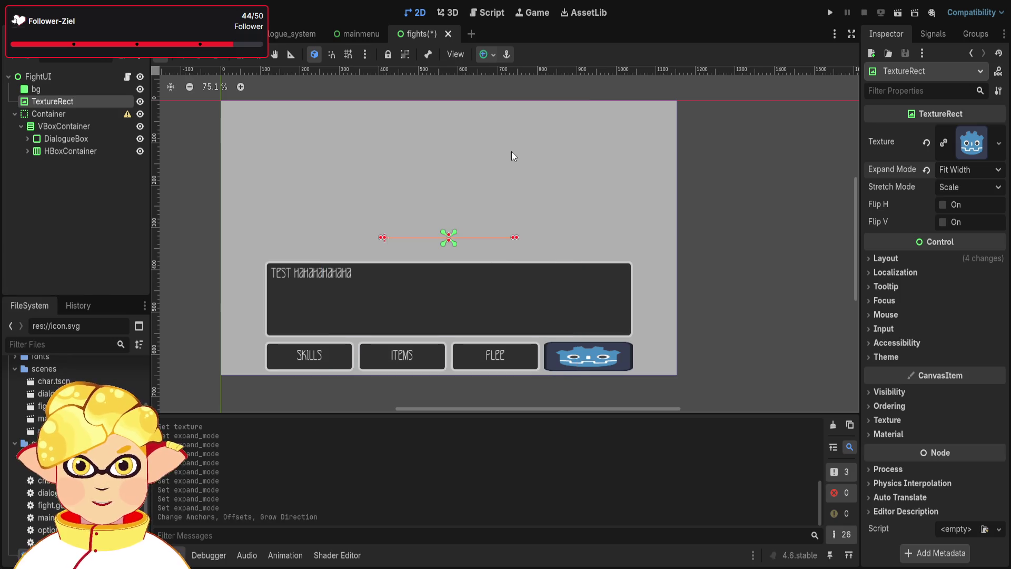
pyautogui.click(953, 170)
pyautogui.click(947, 185)
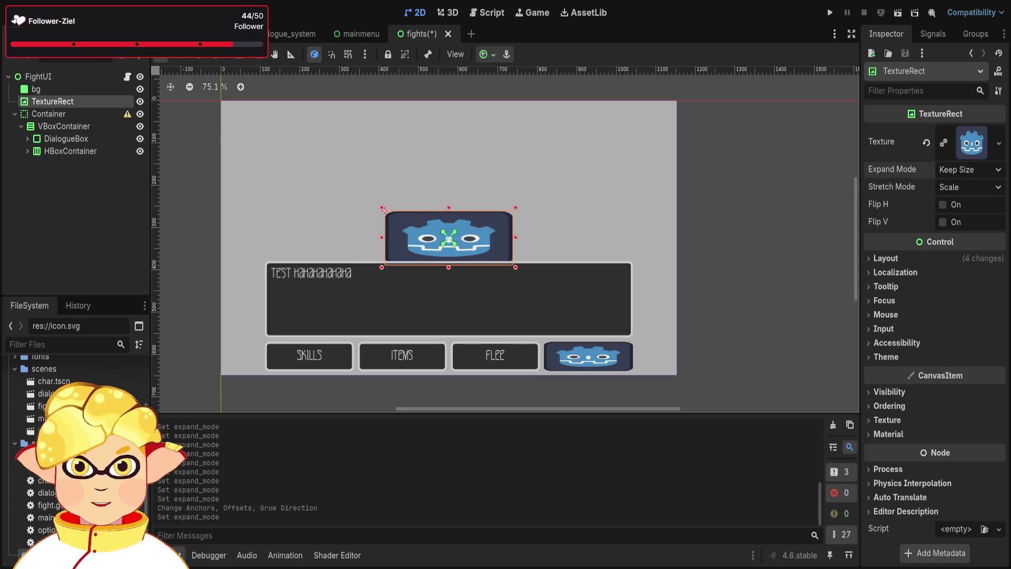
# - Re-apply the Center anchor preset and set Expand Mode to Fit Height Proportional, then expand Layout
pyautogui.click(484, 55)
pyautogui.click(510, 121)
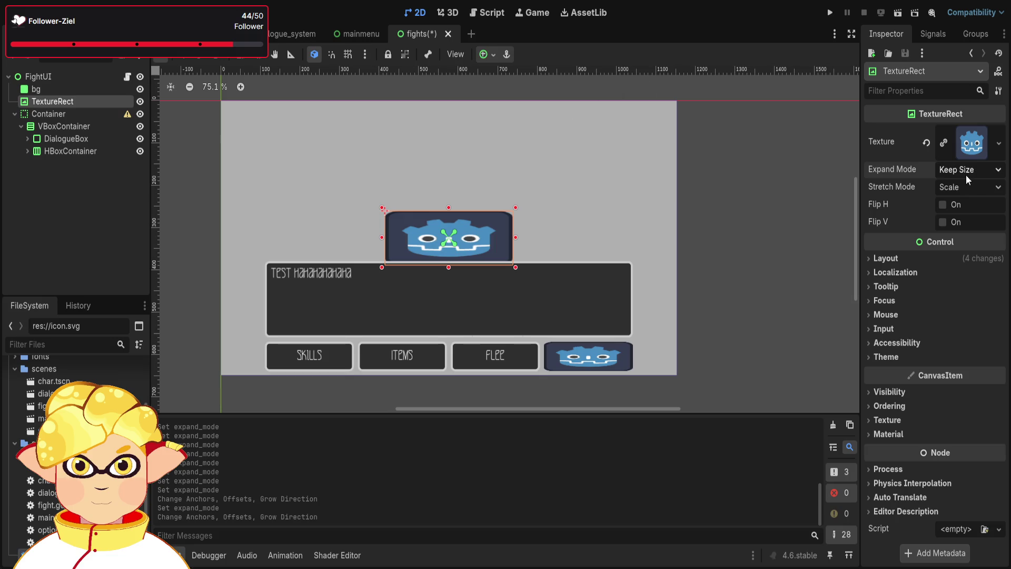
pyautogui.scroll(-2, 958, 169)
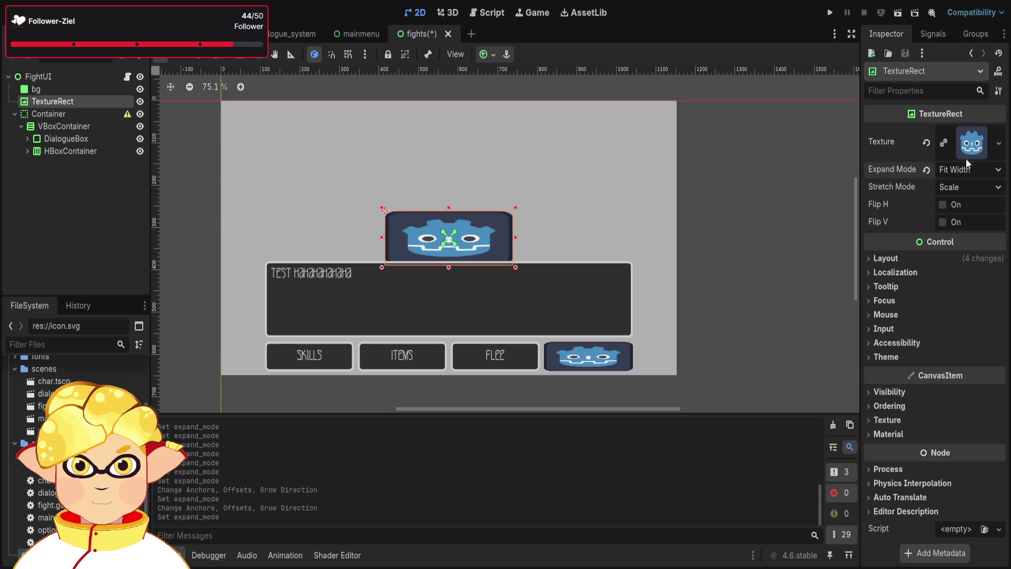
pyautogui.scroll(-2, 954, 176)
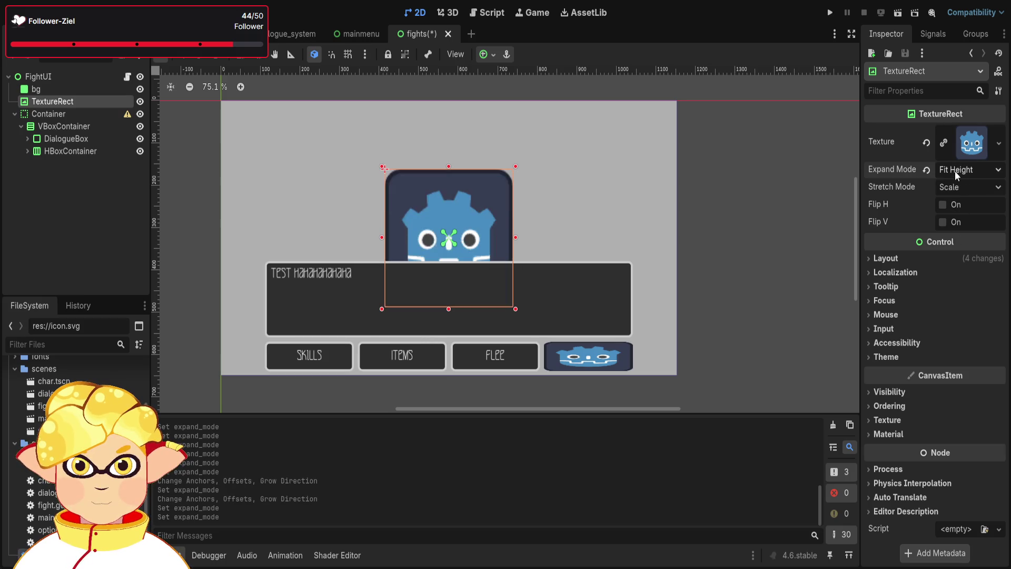
pyautogui.scroll(-1, 955, 170)
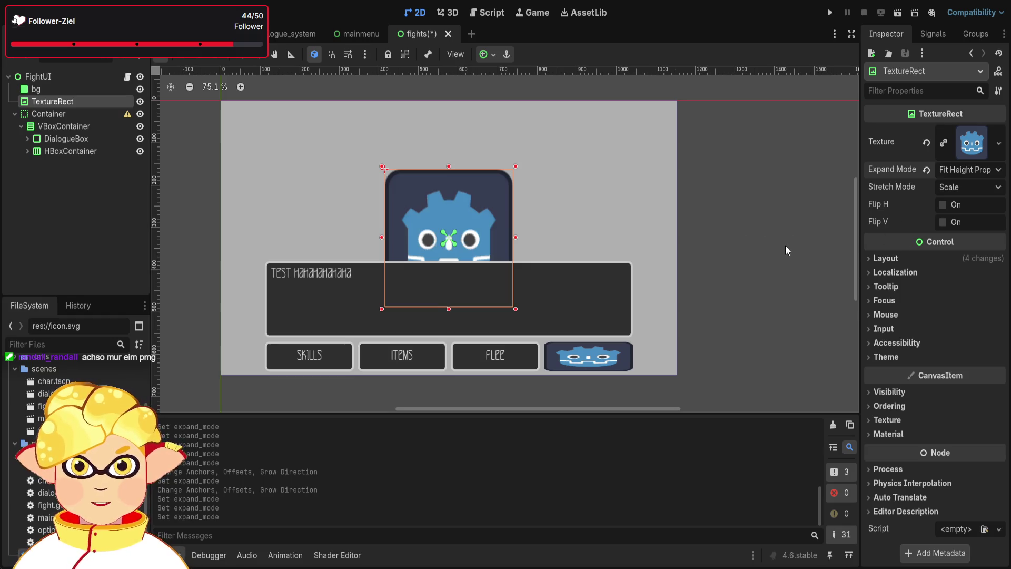
pyautogui.click(884, 259)
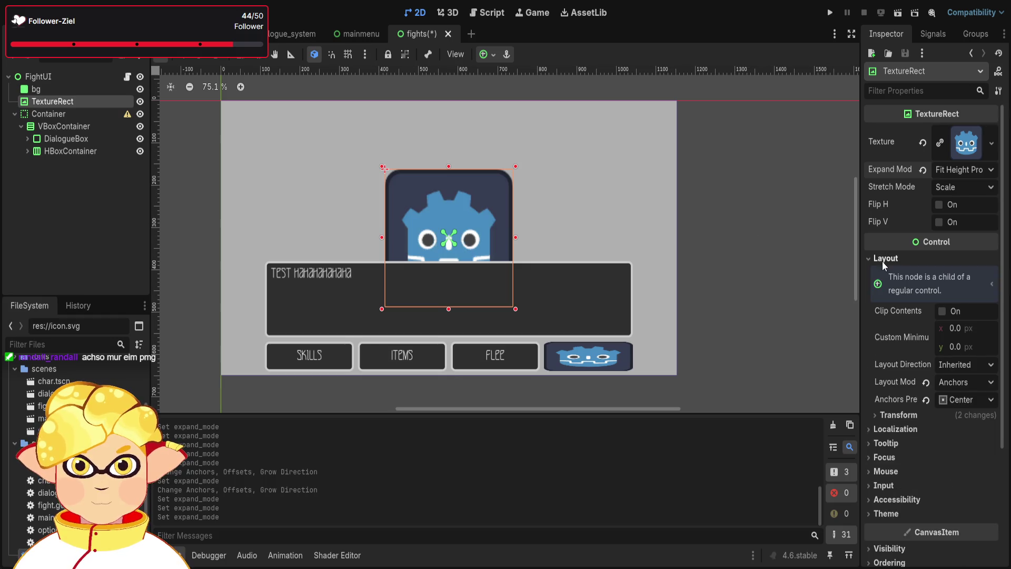
# - Expand the Layout size and position settings, try resetting them, then undo to restore the icon
pyautogui.click(883, 259)
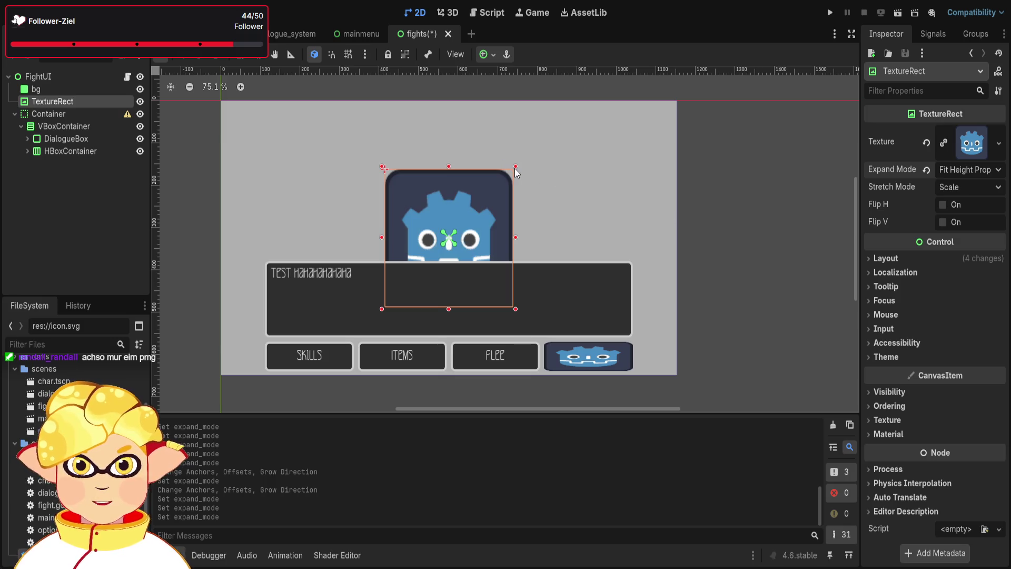
pyautogui.click(890, 274)
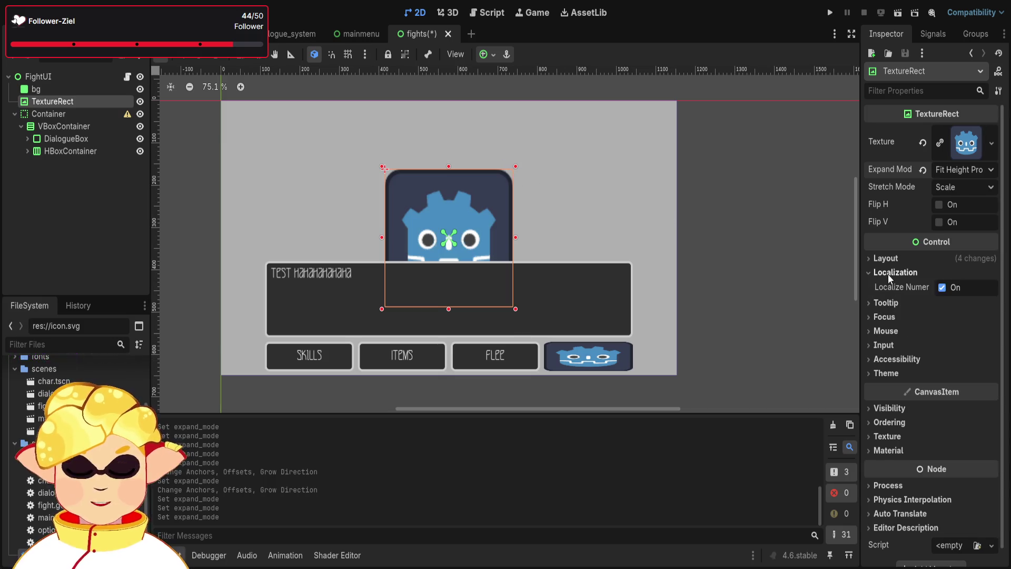
pyautogui.click(890, 273)
pyautogui.click(891, 259)
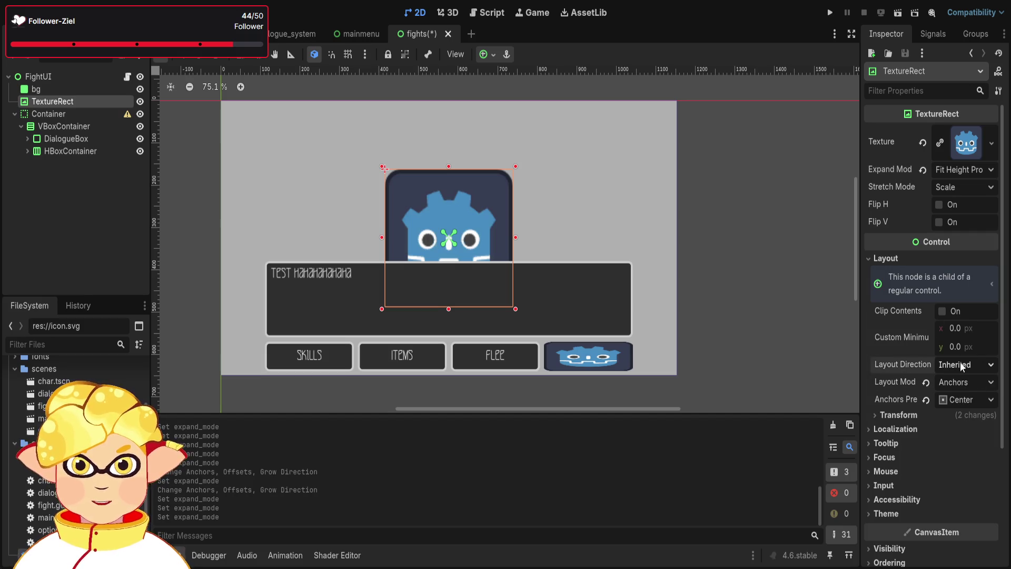
pyautogui.click(895, 429)
pyautogui.click(895, 429)
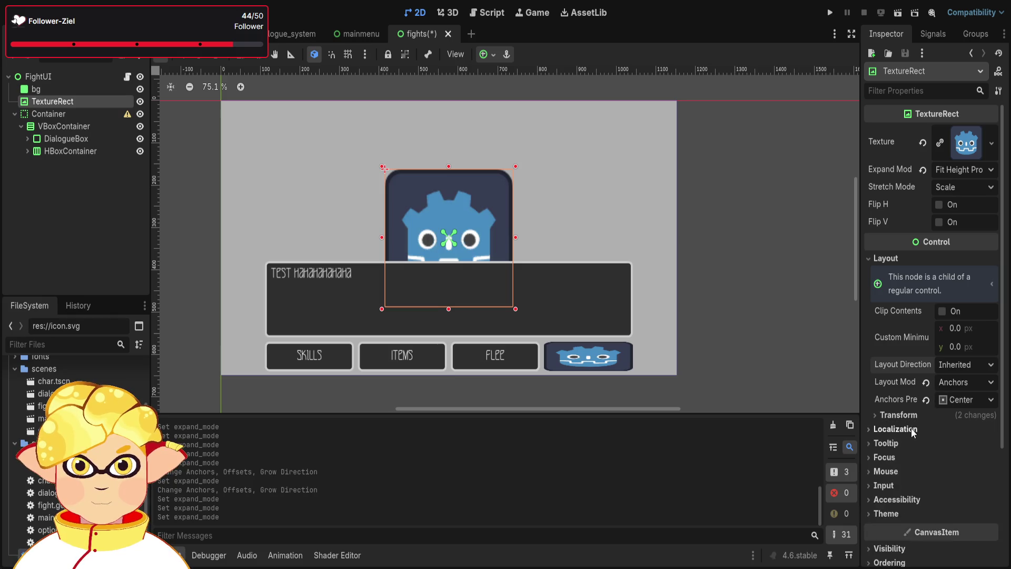
pyautogui.click(908, 413)
pyautogui.scroll(-4, 907, 414)
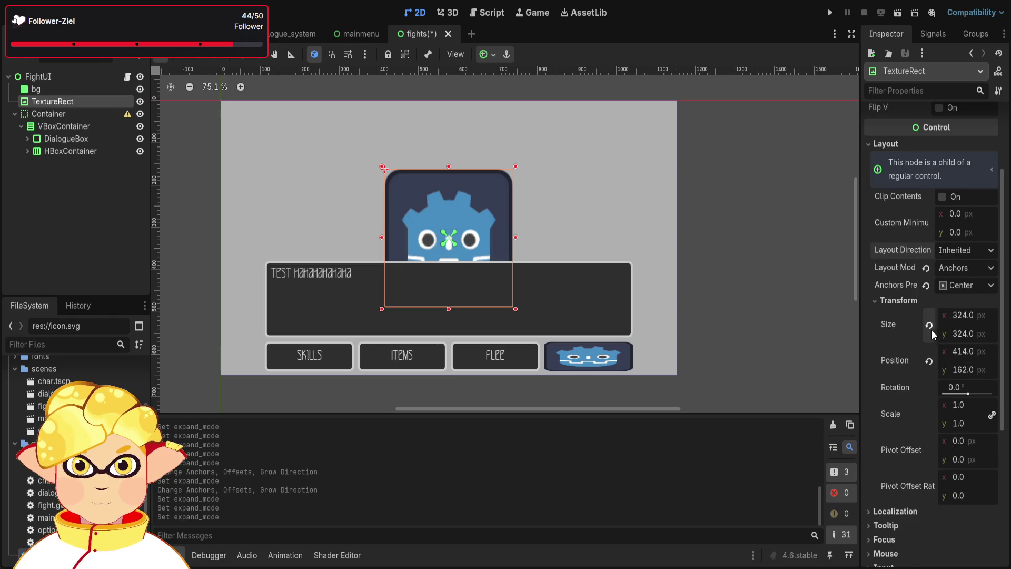
pyautogui.click(928, 326)
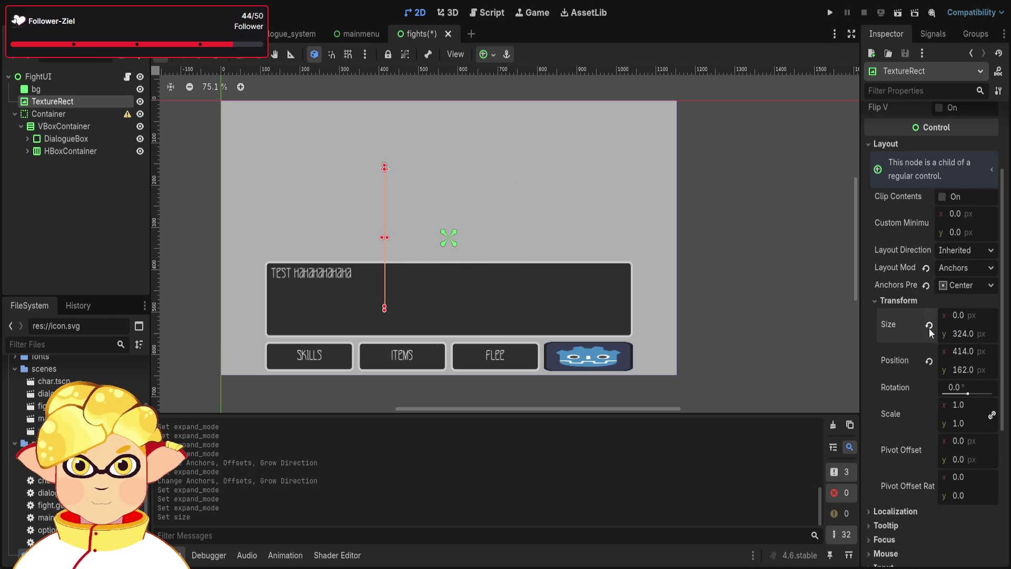
pyautogui.click(928, 361)
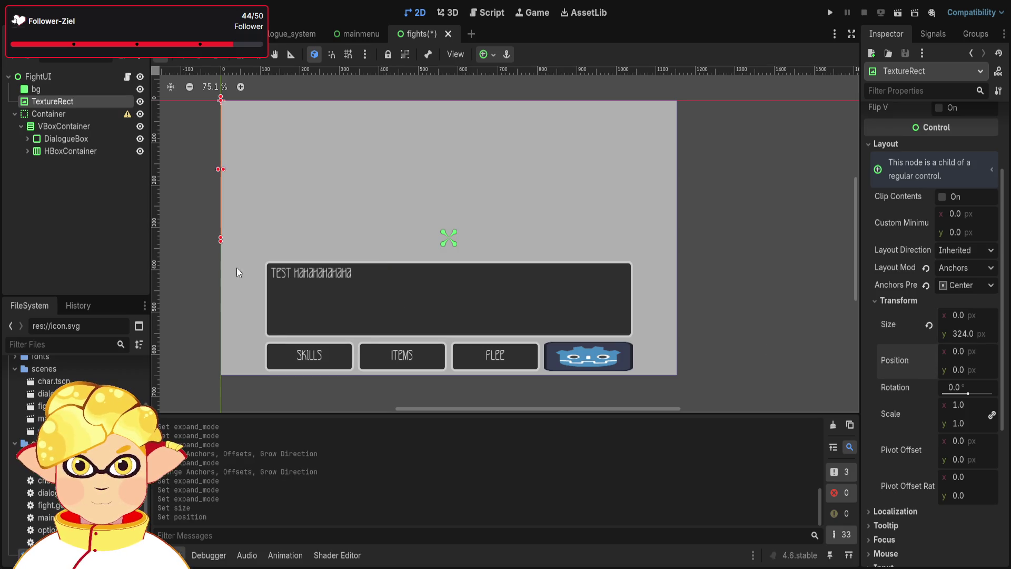
pyautogui.scroll(-4, 203, 242)
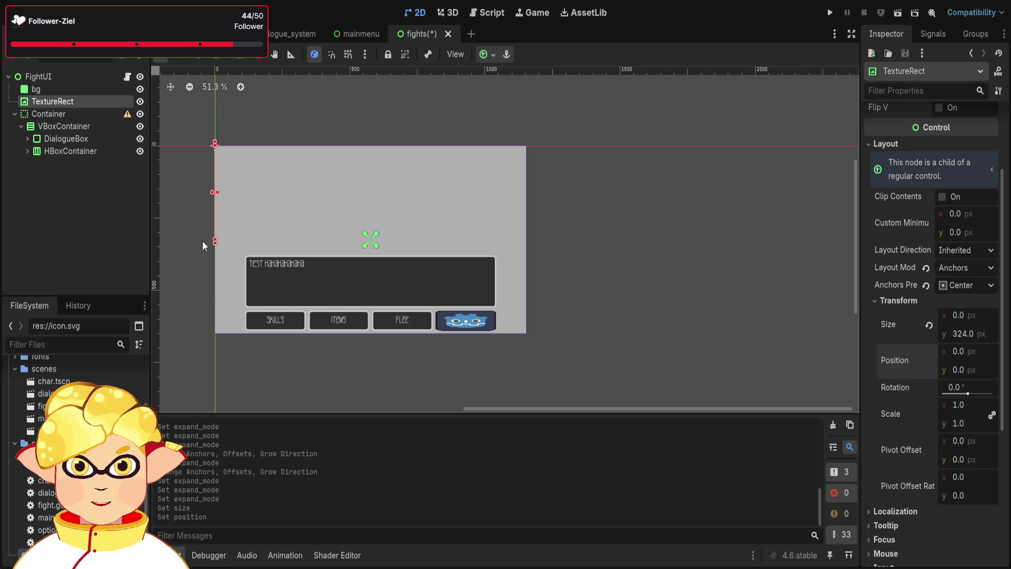
pyautogui.hotkey('ctrl', 'z')
pyautogui.hotkey('ctrl', 'z')
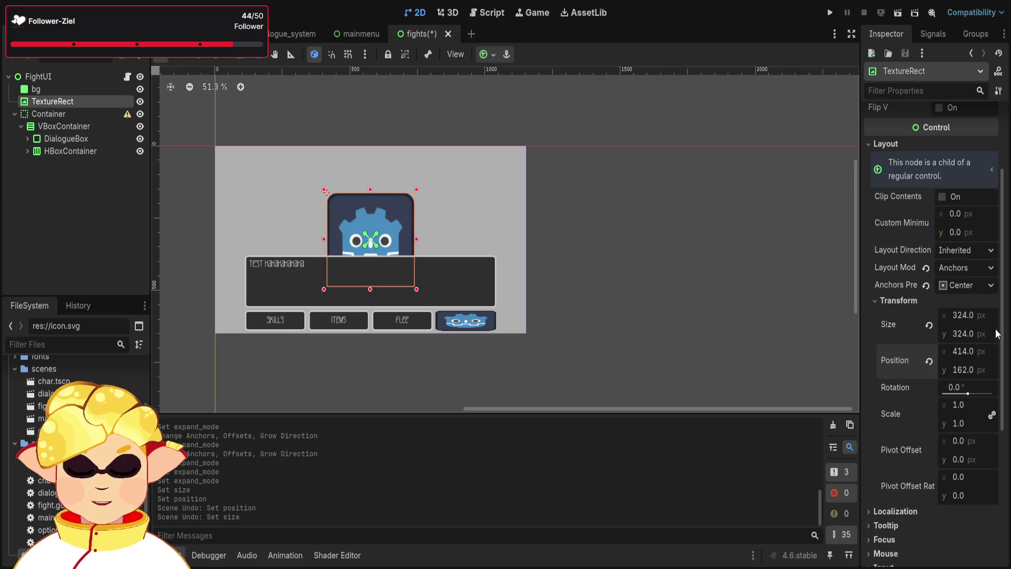
# - Set the icon TextureRect's size to 162 × 162 and re-apply the Center anchor preset
pyautogui.click(963, 315)
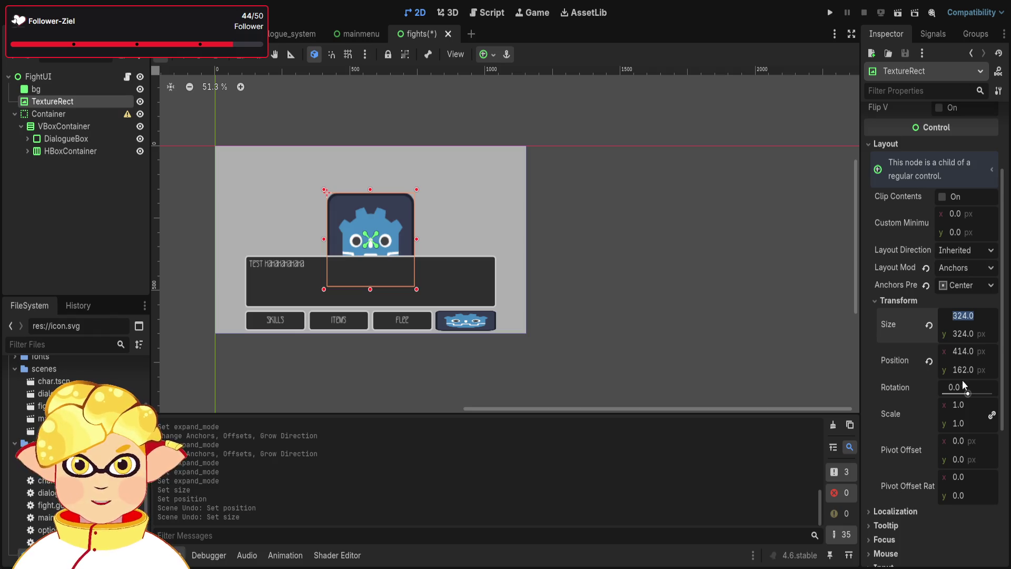
pyautogui.write('162')
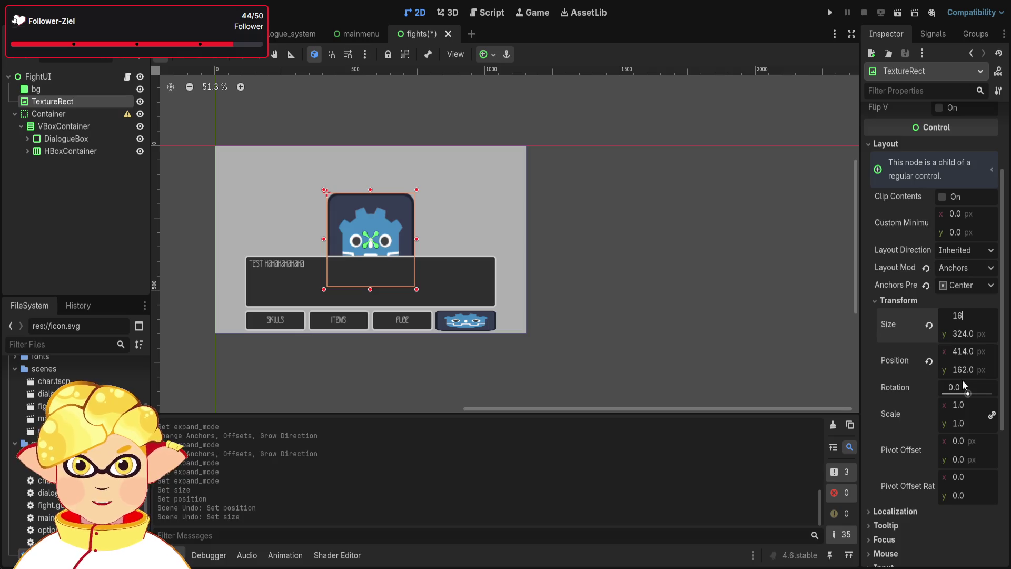
pyautogui.press('Return')
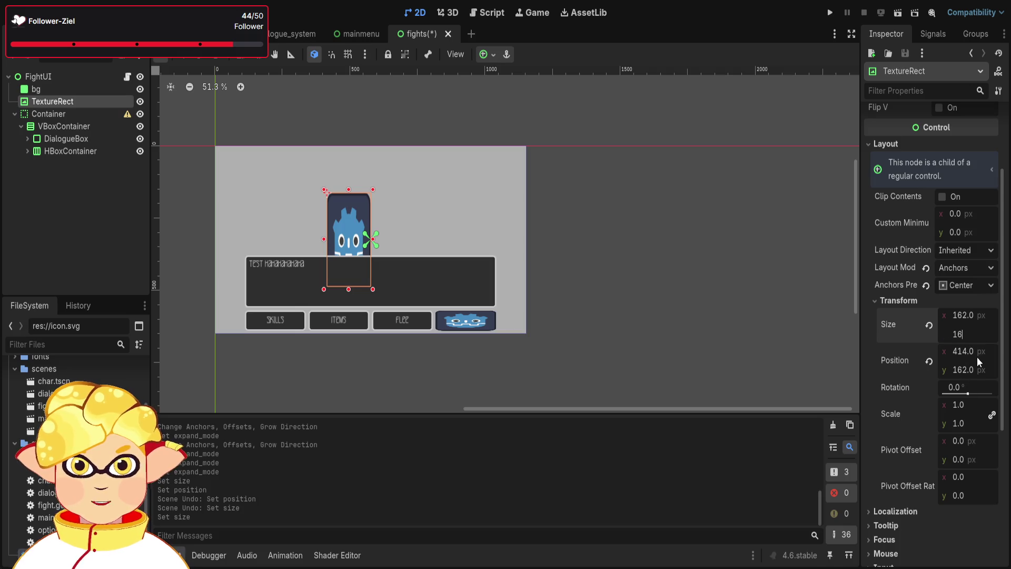
pyautogui.write('62')
pyautogui.press('Return')
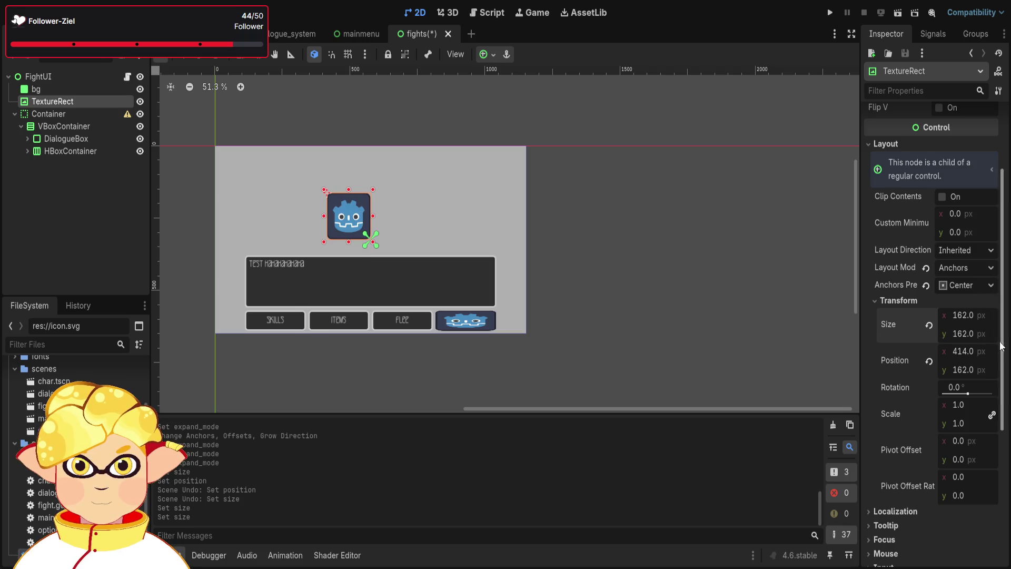
pyautogui.click(491, 57)
pyautogui.click(508, 118)
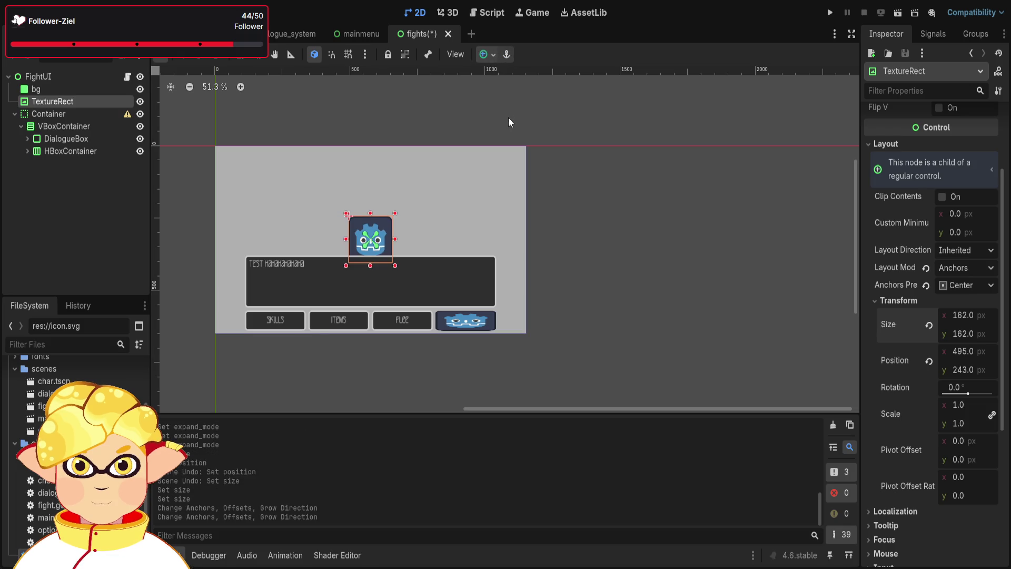
pyautogui.click(621, 134)
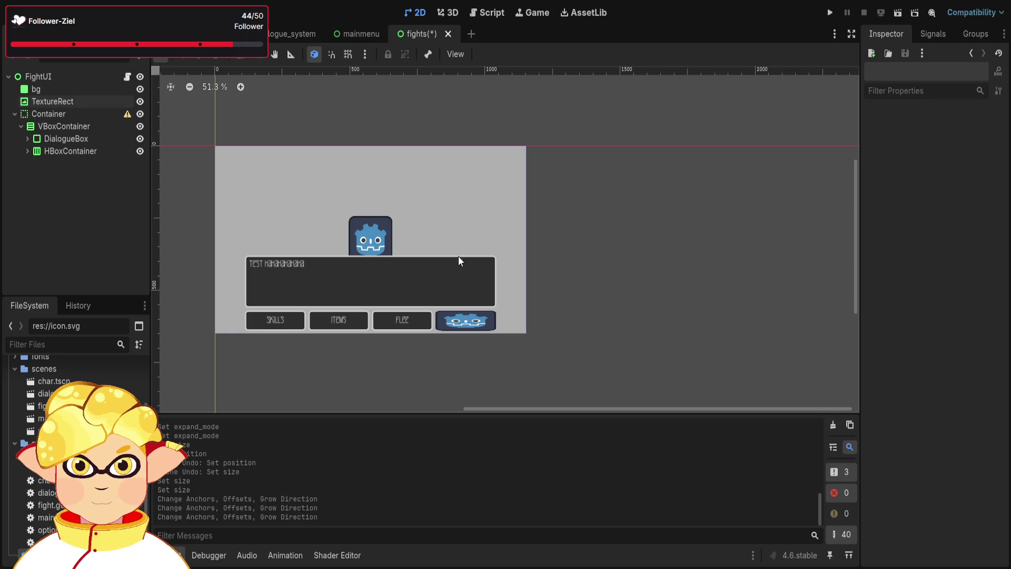
# - Inspect the icon TextureRect and scene layout, then select the Container node in the Scene dock
pyautogui.scroll(1, 412, 239)
pyautogui.click(336, 253)
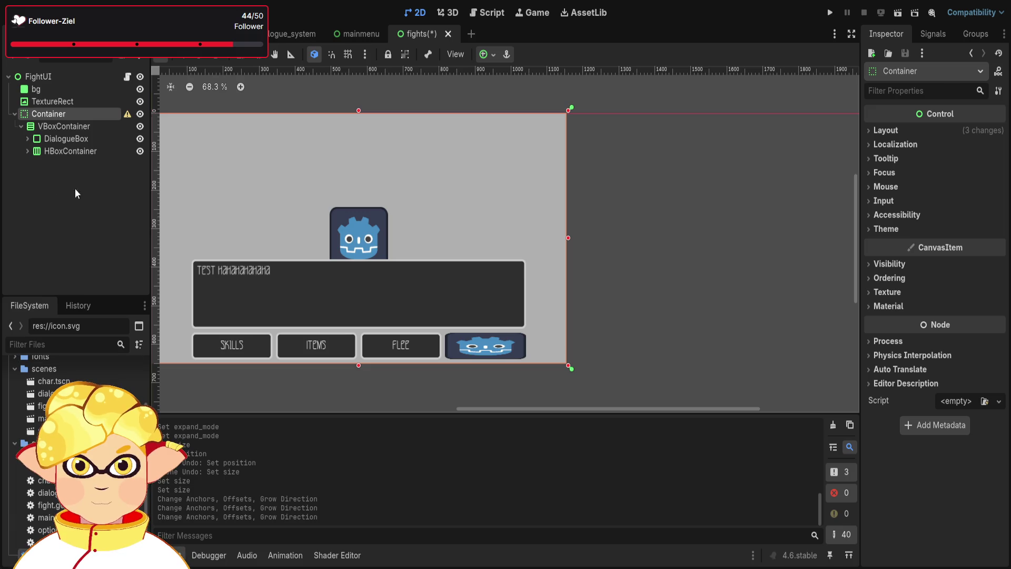
pyautogui.click(371, 223)
pyautogui.scroll(-1, 656, 324)
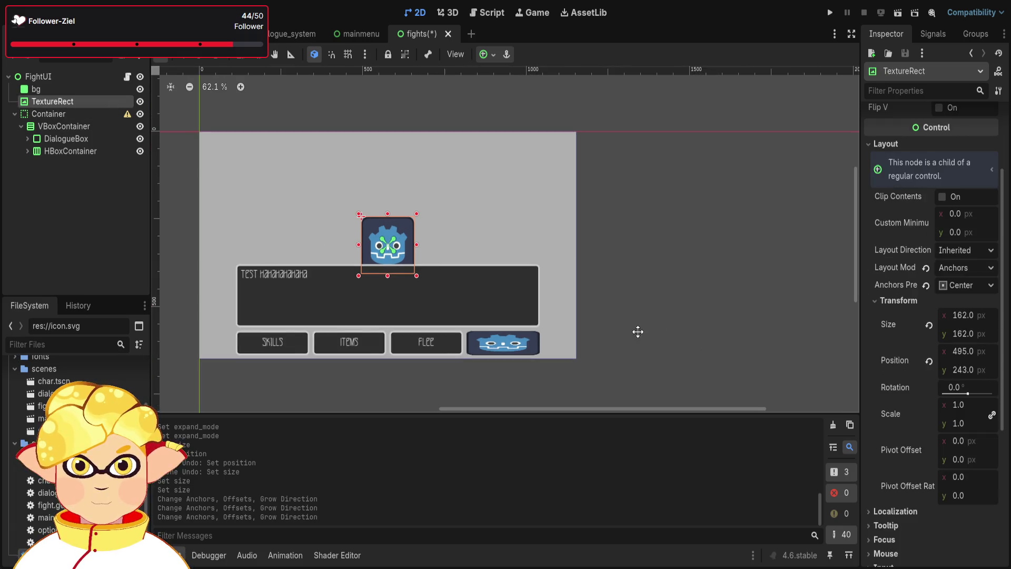
pyautogui.moveTo(638, 332); pyautogui.dragTo(683, 338)
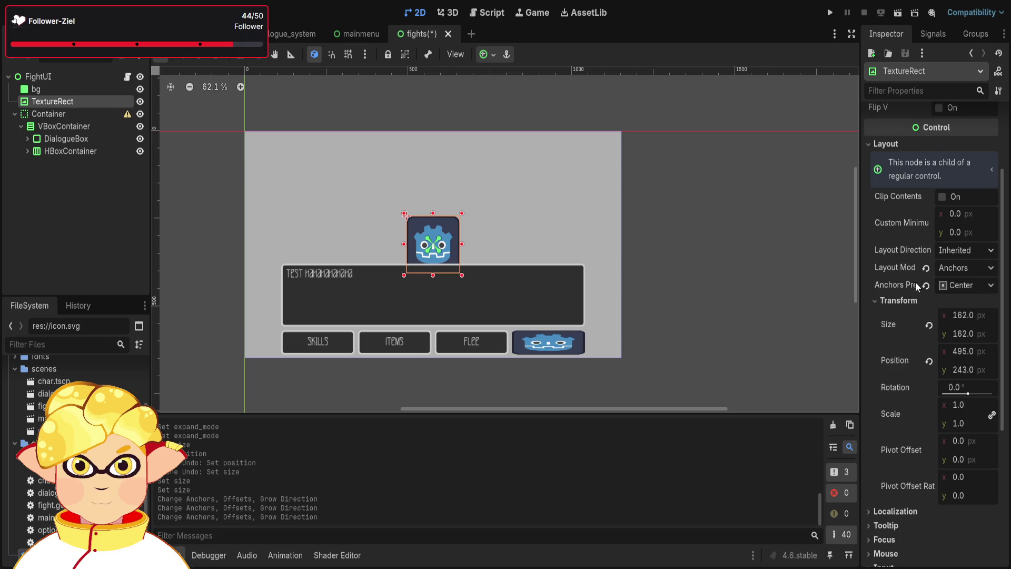
pyautogui.scroll(3, 916, 279)
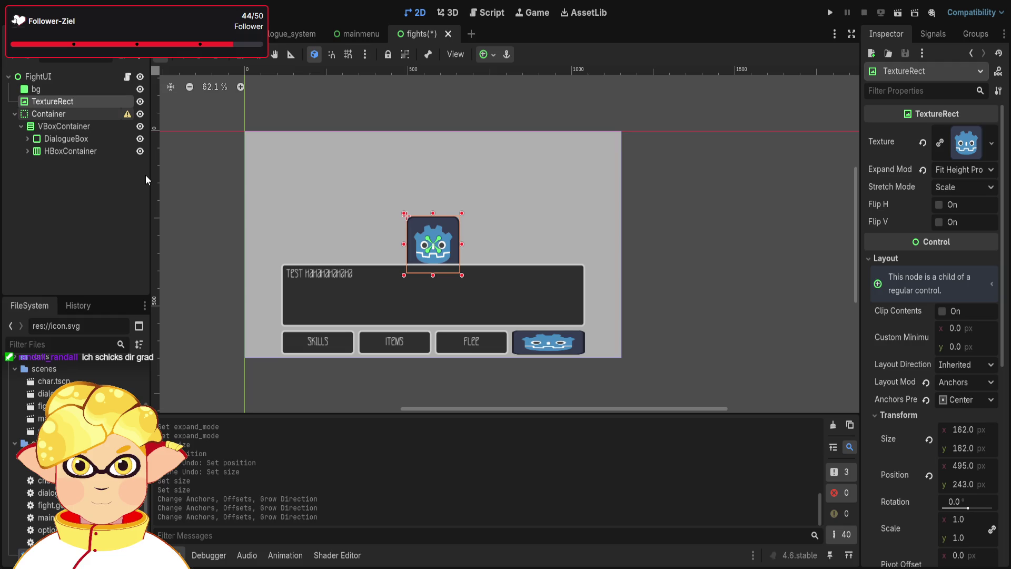
pyautogui.click(105, 231)
pyautogui.click(37, 114)
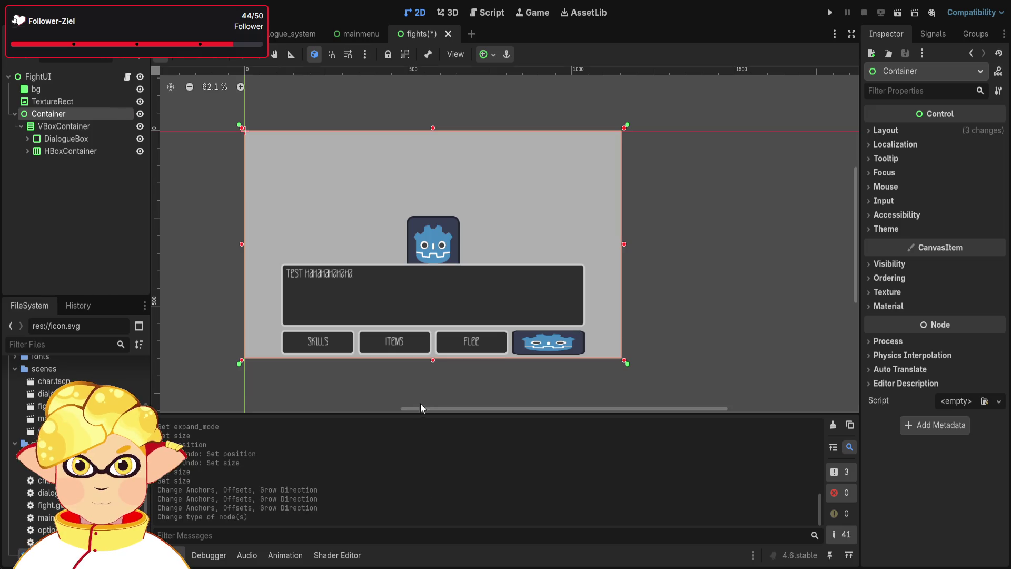
# - Select the DialogueLabel inside the dialogue box and save the fights scene with Ctrl+S
pyautogui.click(336, 383)
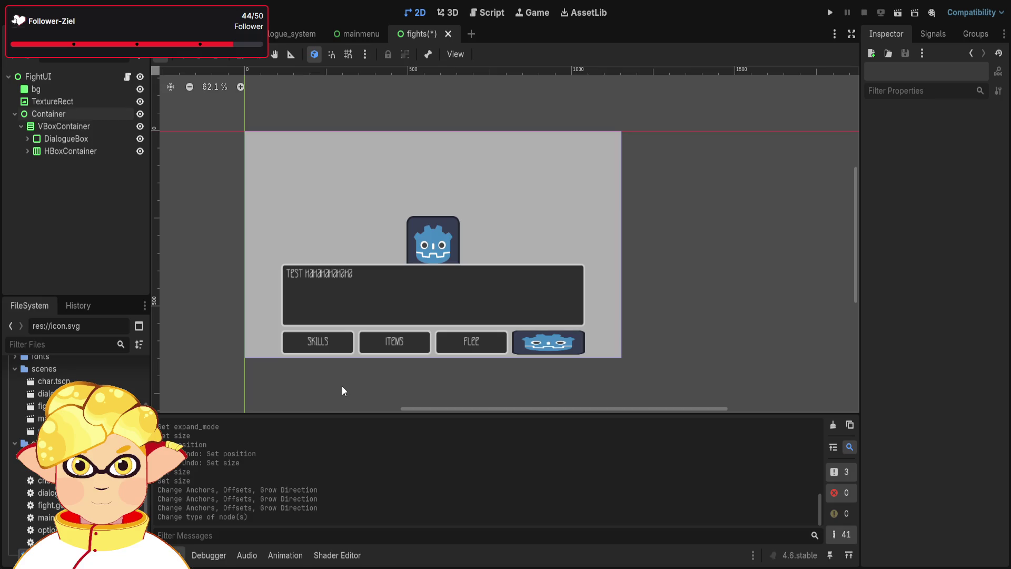
pyautogui.scroll(6, 472, 203)
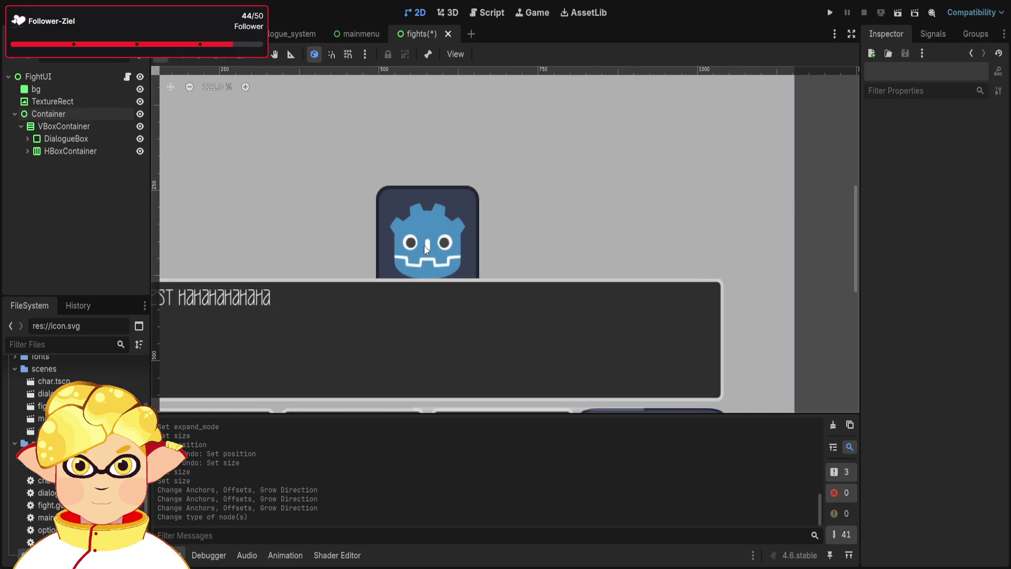
pyautogui.scroll(-10, 426, 245)
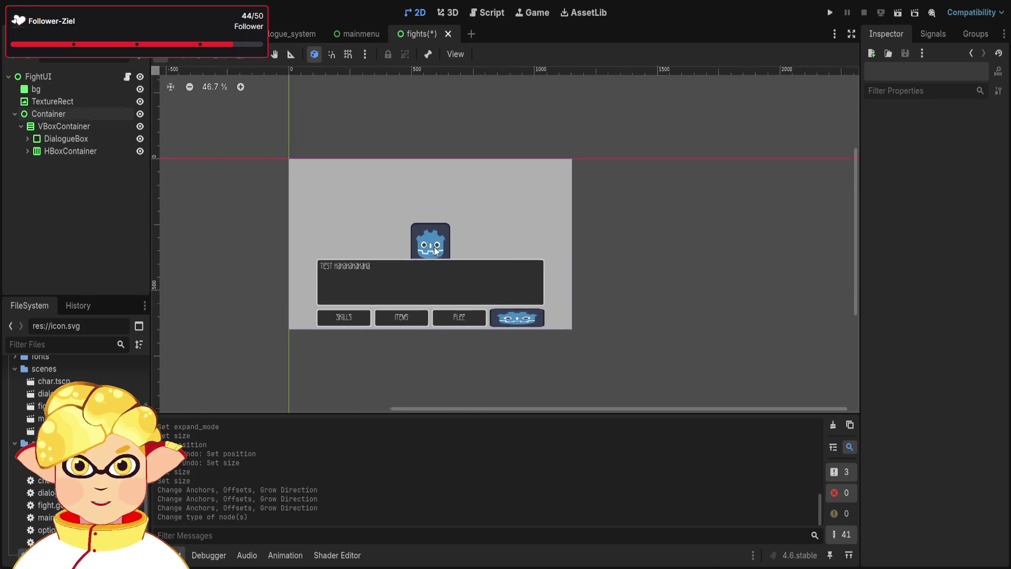
pyautogui.scroll(4, 434, 247)
pyautogui.click(403, 296)
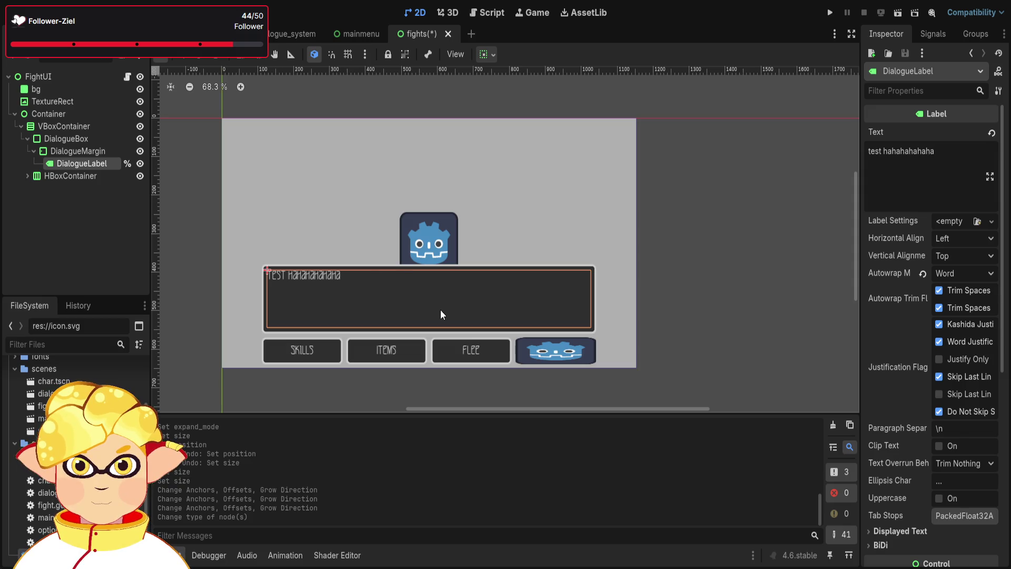
pyautogui.hotkey('ctrl', 's')
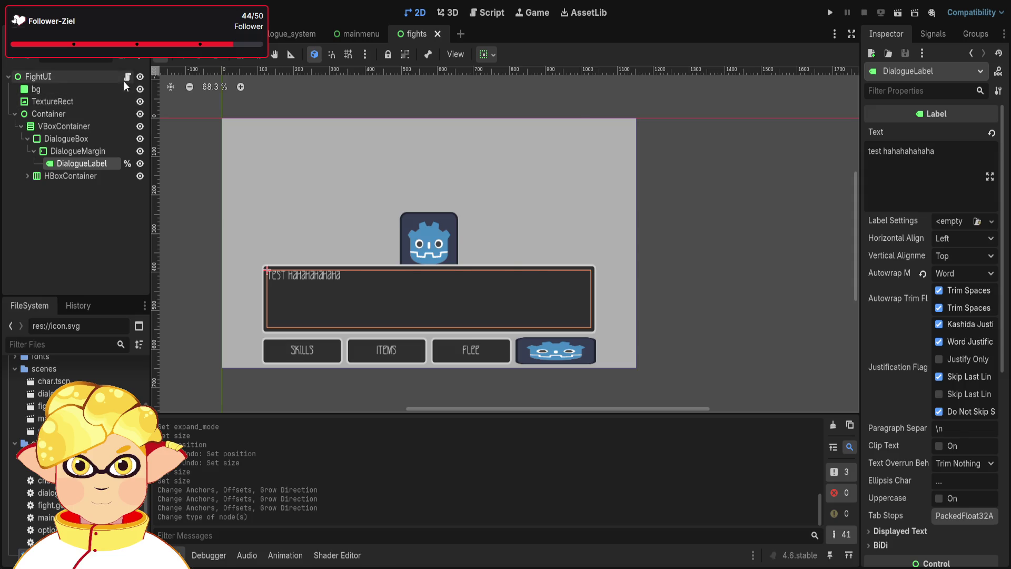
# - In fight.gd, replace 'pass' on line 35 with 'skillmenu.visibility = true'
pyautogui.click(127, 77)
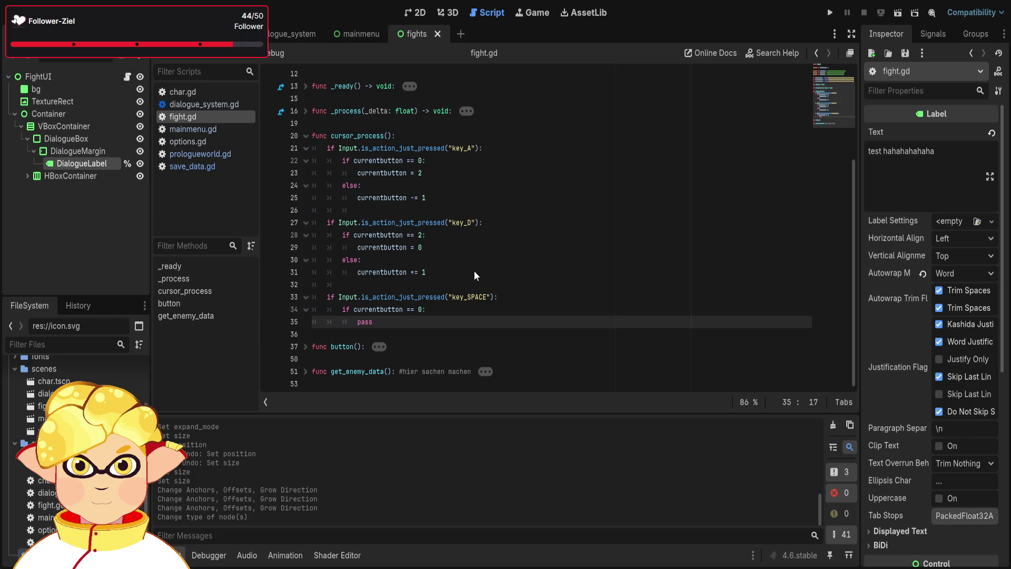
pyautogui.click(558, 307)
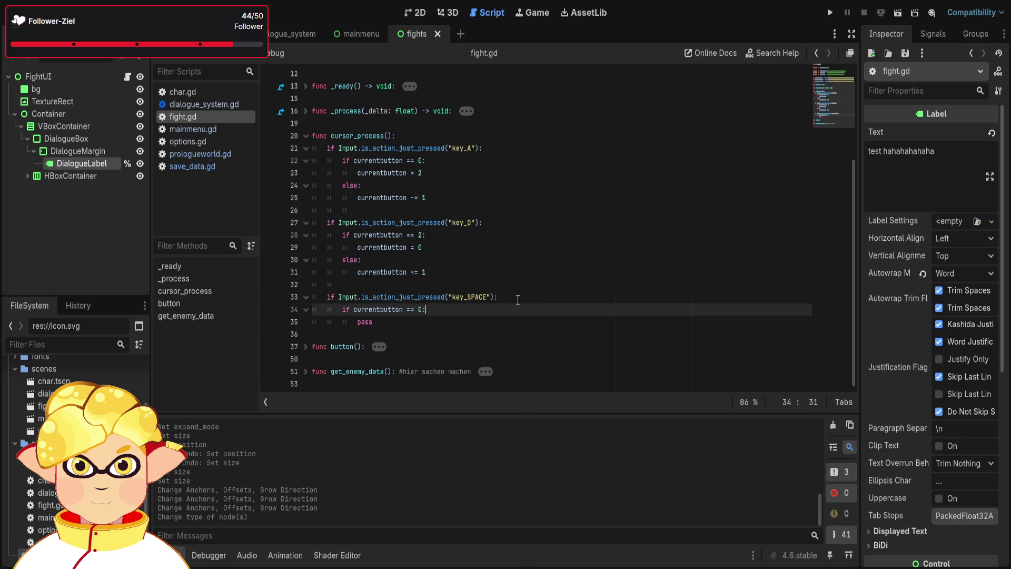
pyautogui.click(467, 322)
pyautogui.moveTo(374, 323); pyautogui.dragTo(352, 324)
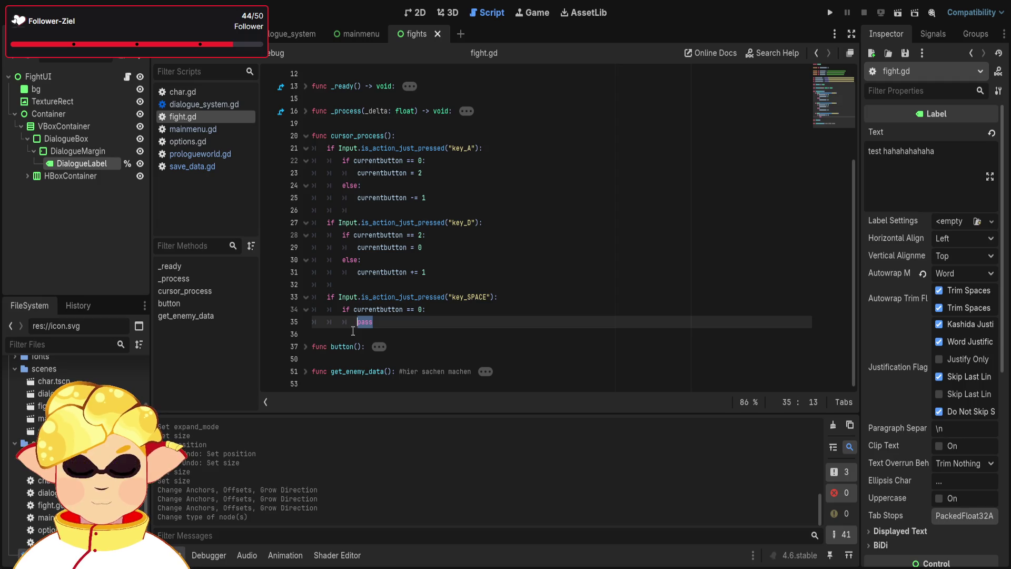
pyautogui.write('skillmenu.')
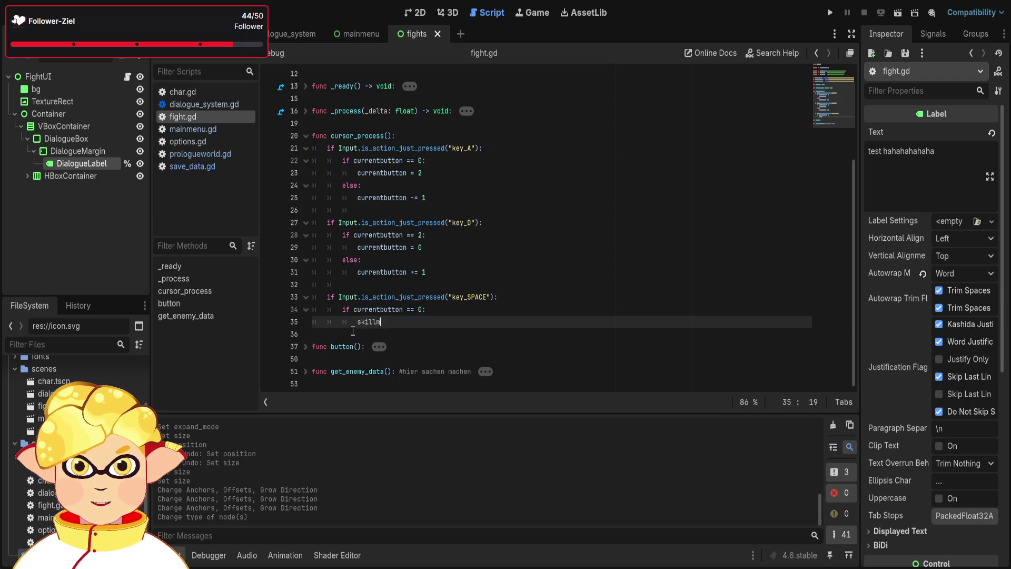
pyautogui.write('visible')
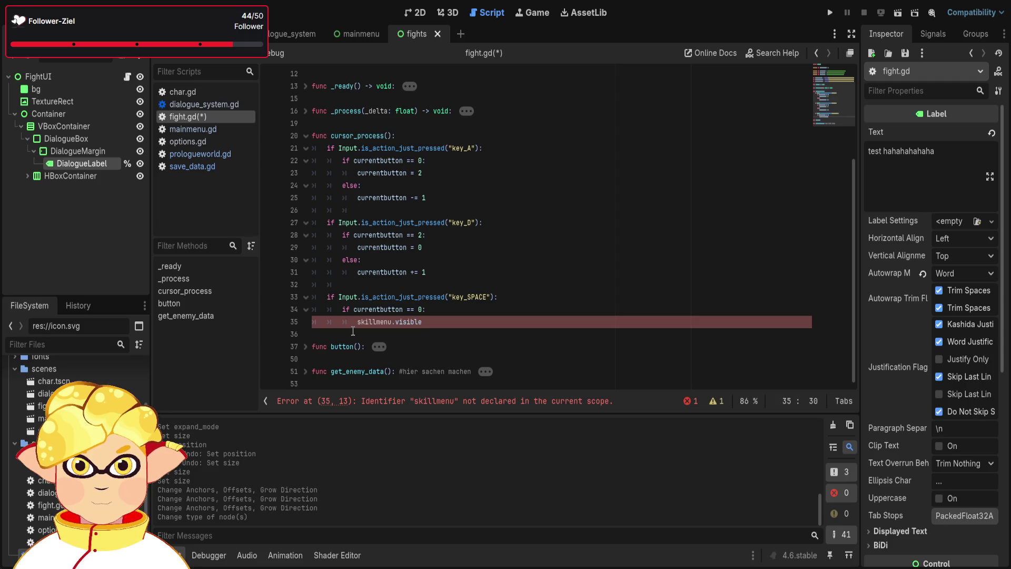
pyautogui.write('= true')
pyautogui.press('Left')
pyautogui.press('Left')
pyautogui.press('Left')
pyautogui.press('BackSpace')
pyautogui.write('i')
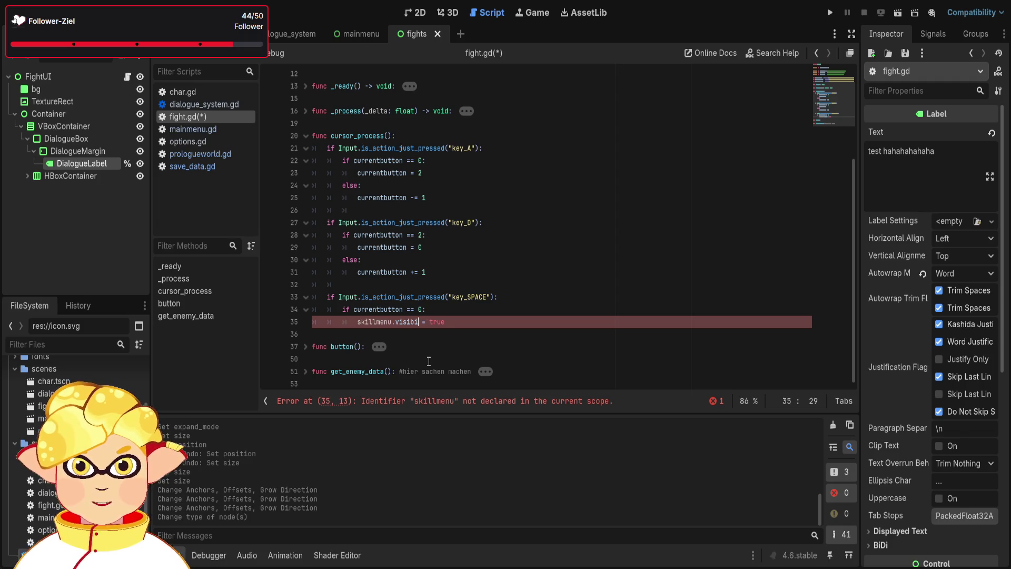
pyautogui.write('lity')
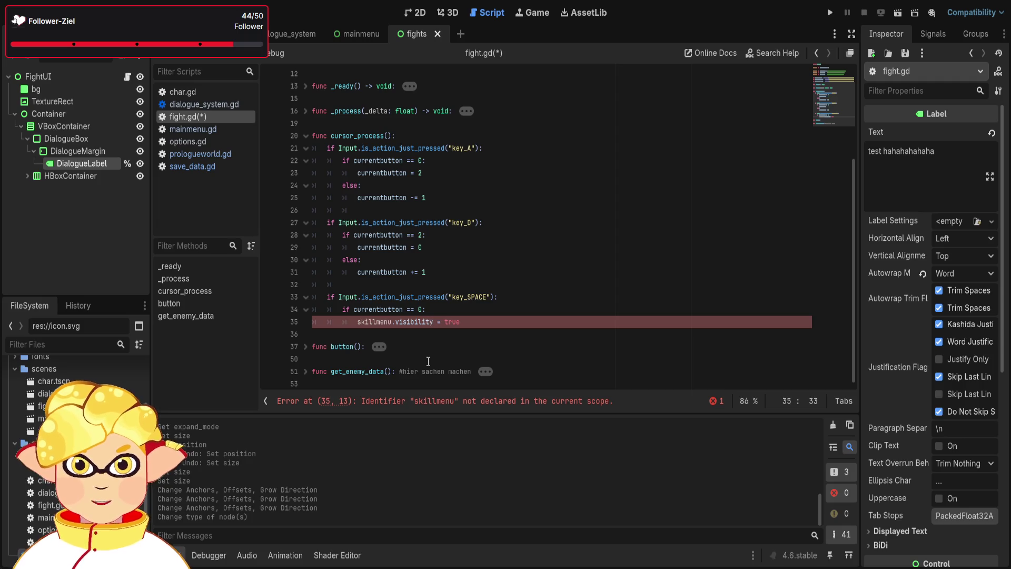
pyautogui.click(485, 325)
pyautogui.scroll(4, 553, 237)
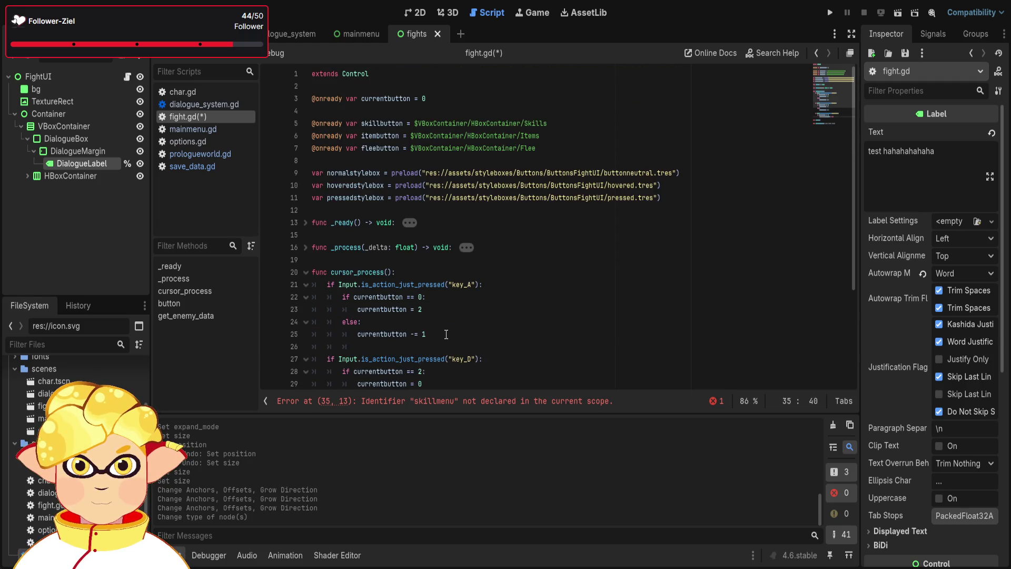
pyautogui.click(566, 153)
pyautogui.press('Return')
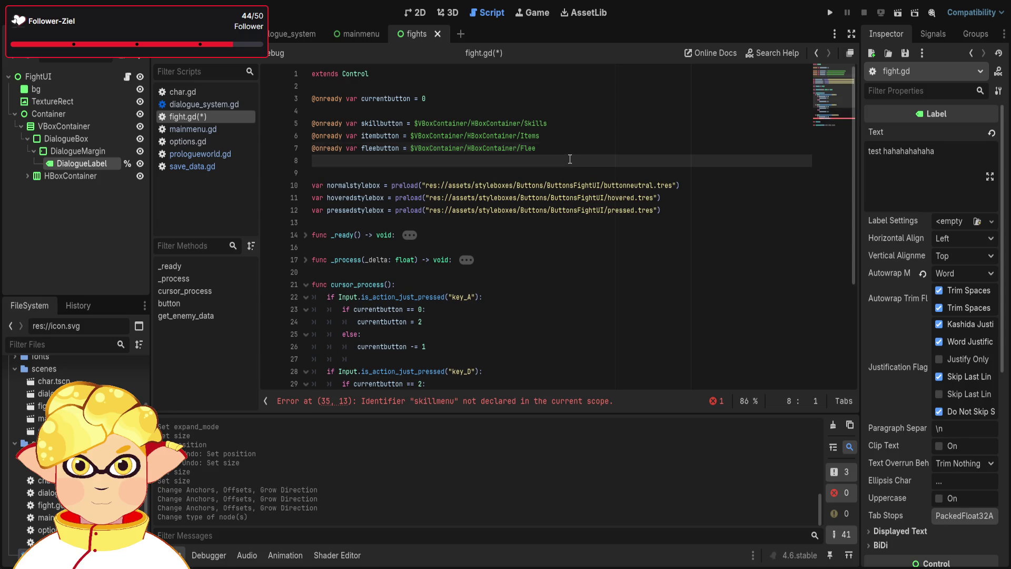
pyautogui.write('@onready ')
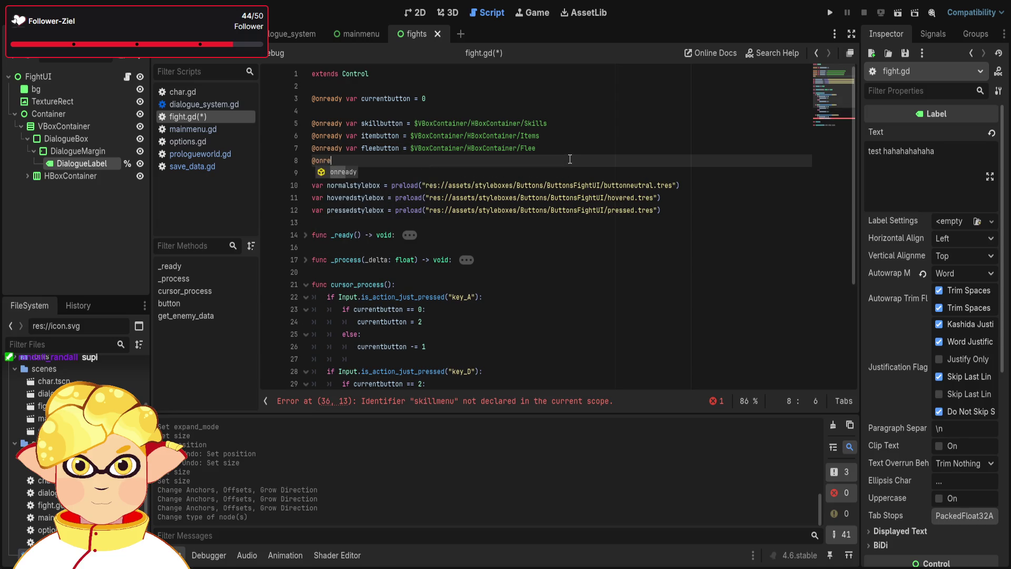
pyautogui.write('var')
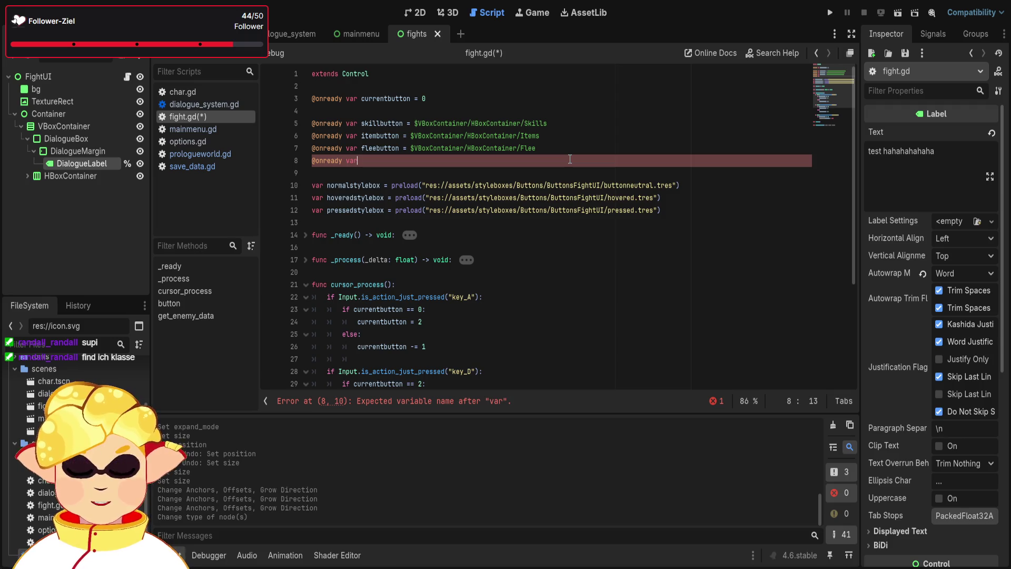
pyautogui.scroll(-4, 550, 191)
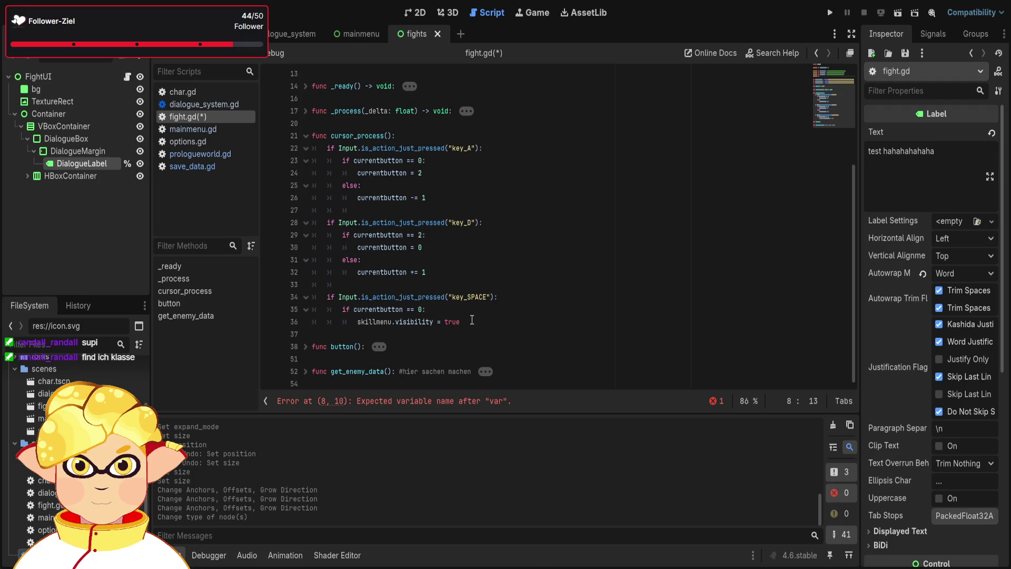
pyautogui.scroll(4, 385, 167)
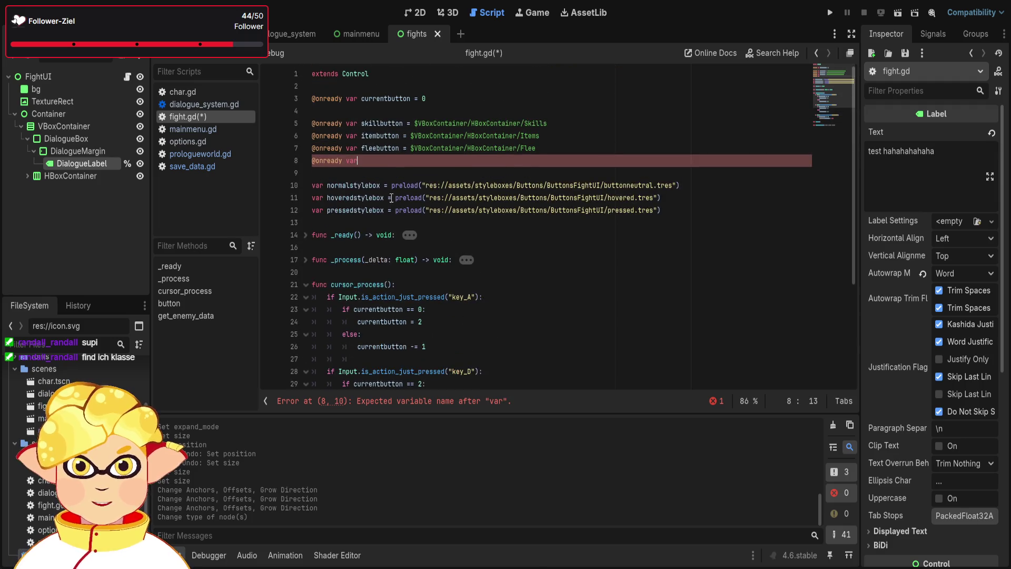
pyautogui.write('skill')
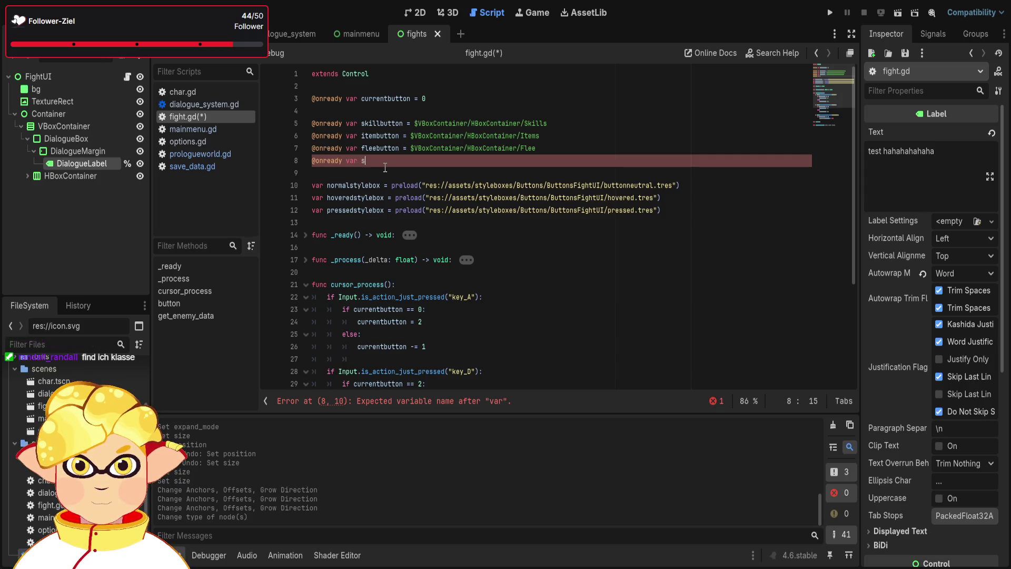
pyautogui.write('menu =')
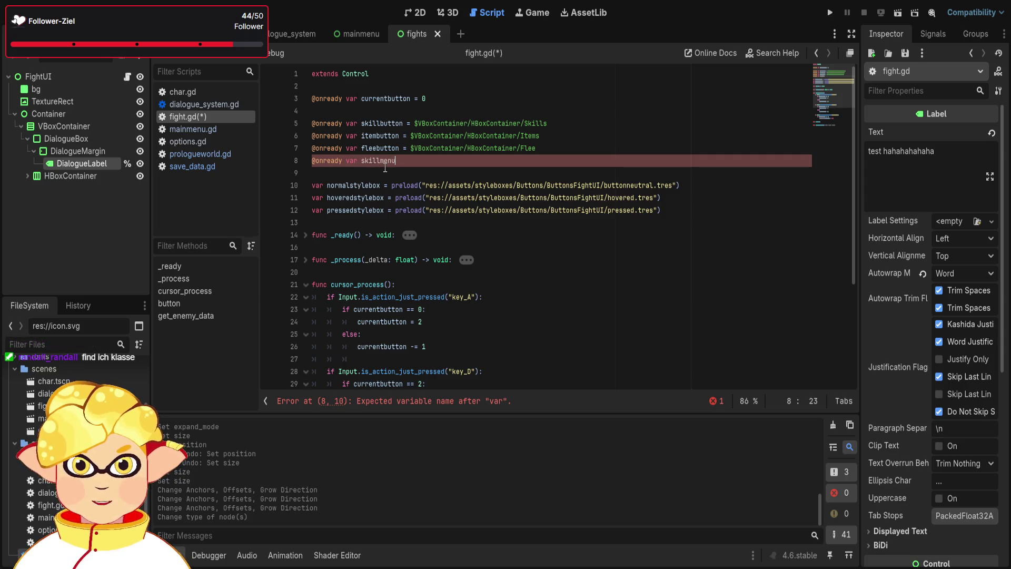
pyautogui.click(558, 124)
pyautogui.click(62, 207)
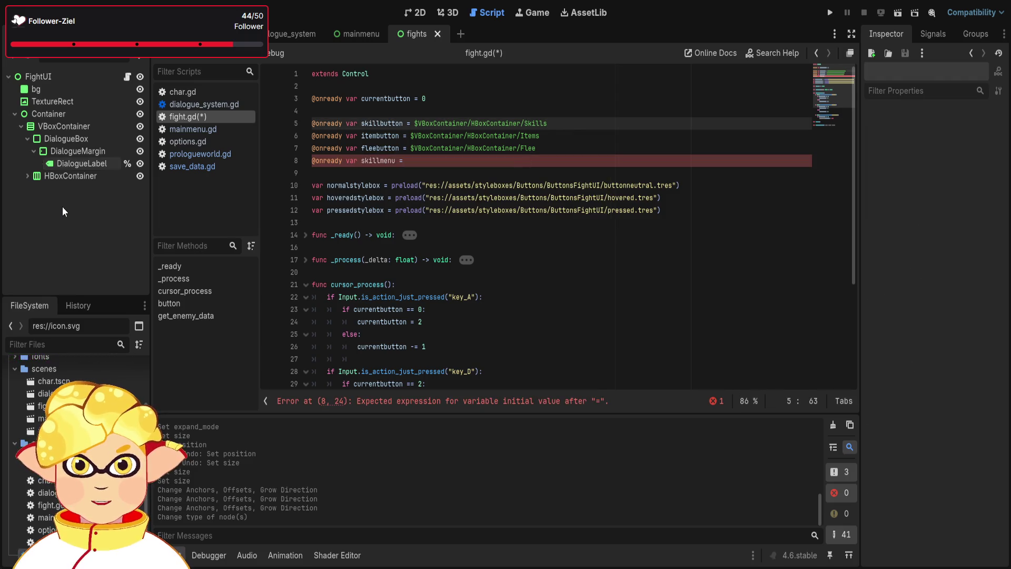
# - Select DialogueMargin and add a Control node as its child
pyautogui.click(65, 165)
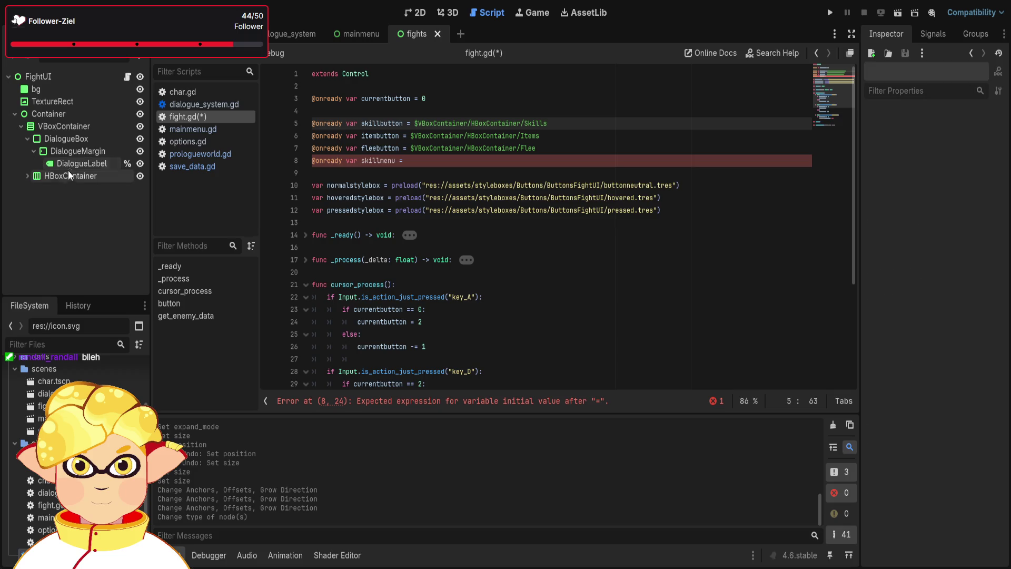
pyautogui.click(67, 154)
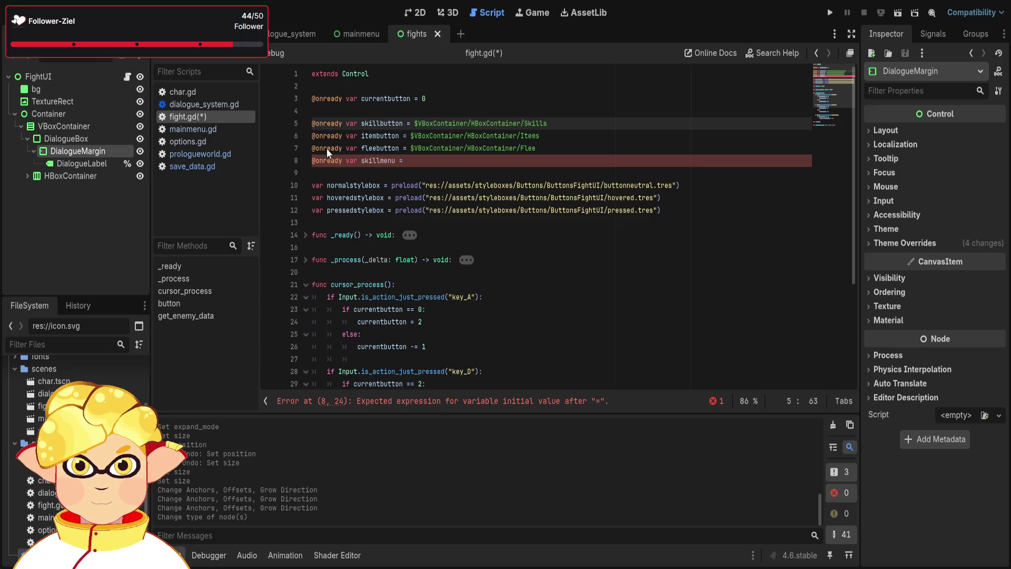
pyautogui.hotkey('ctrl', 'a')
pyautogui.press('Return')
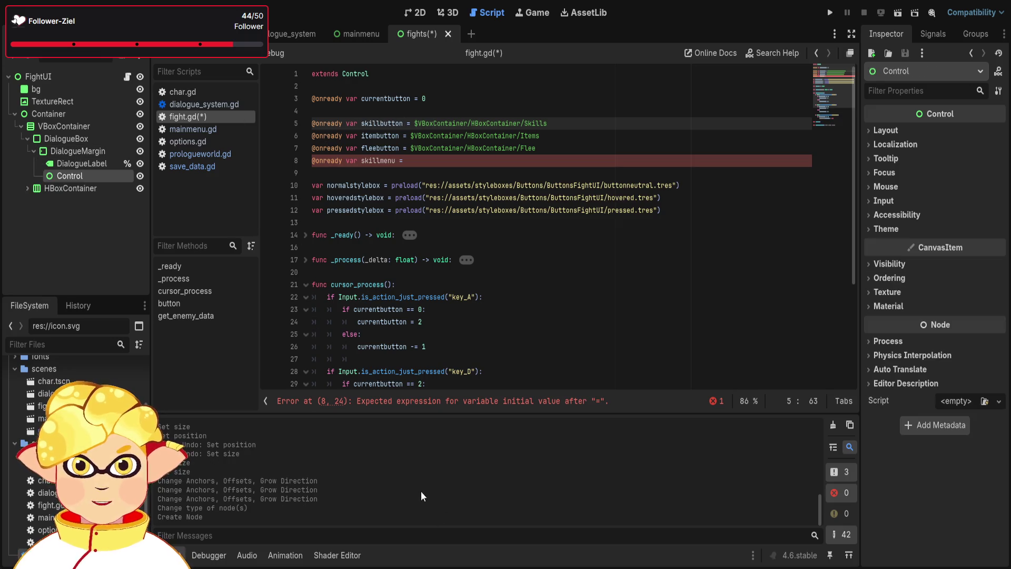
# - Paste a Control node, move DialogueLabel inside it, and rename it Dialogue
pyautogui.click(89, 163)
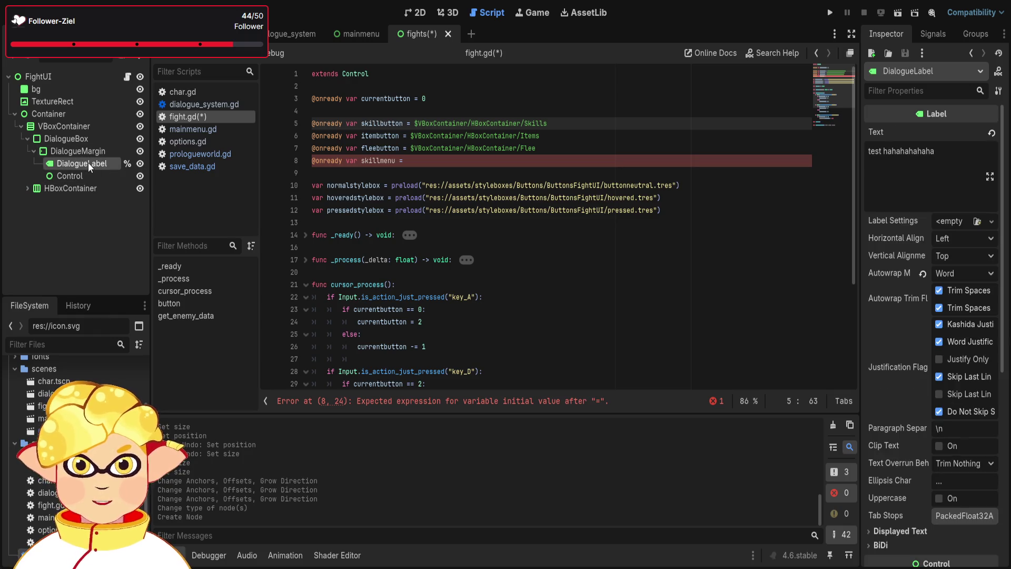
pyautogui.click(75, 153)
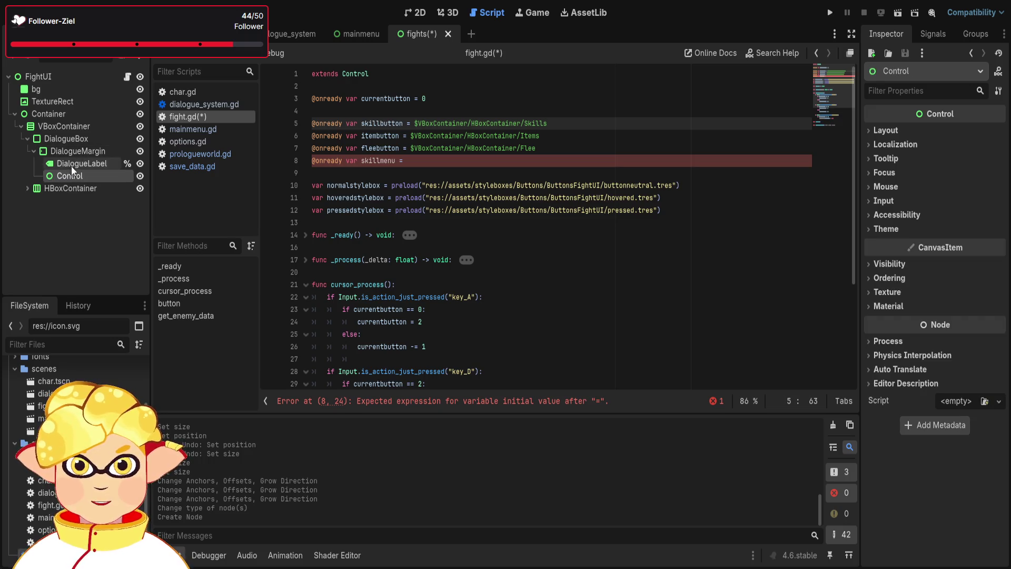
pyautogui.hotkey('ctrl', 'v')
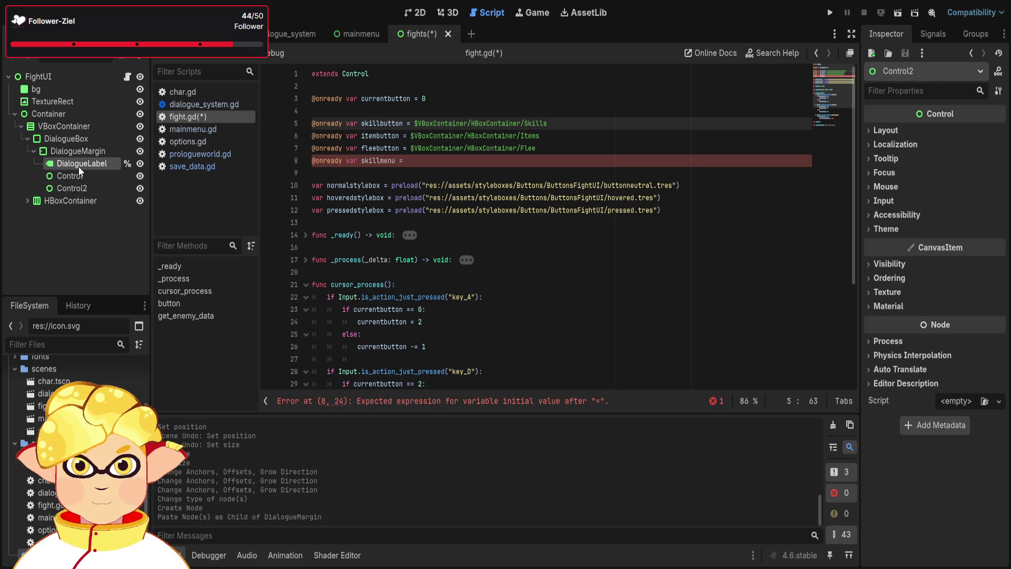
pyautogui.moveTo(78, 166); pyautogui.dragTo(77, 178)
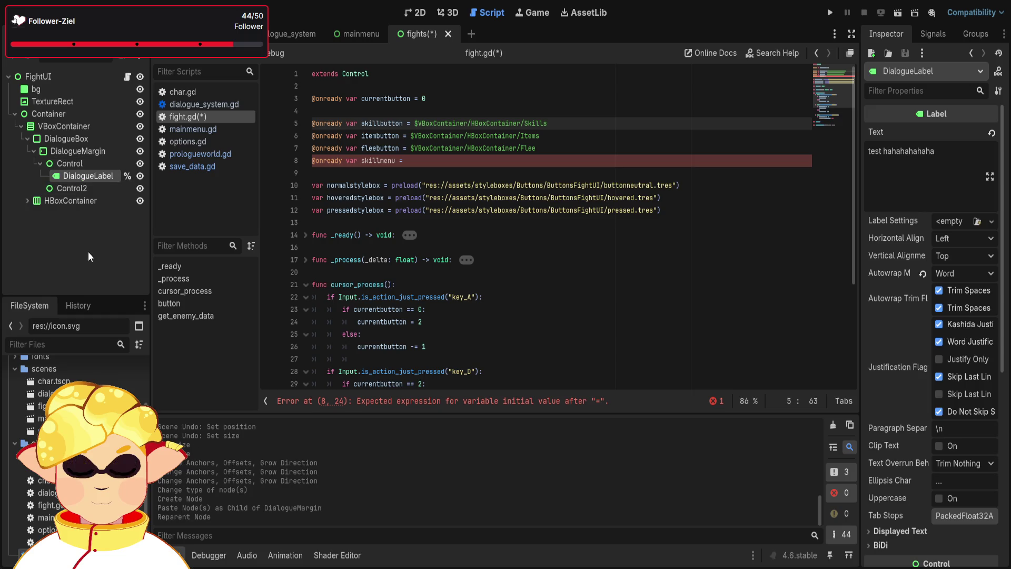
pyautogui.click(87, 249)
pyautogui.click(75, 165)
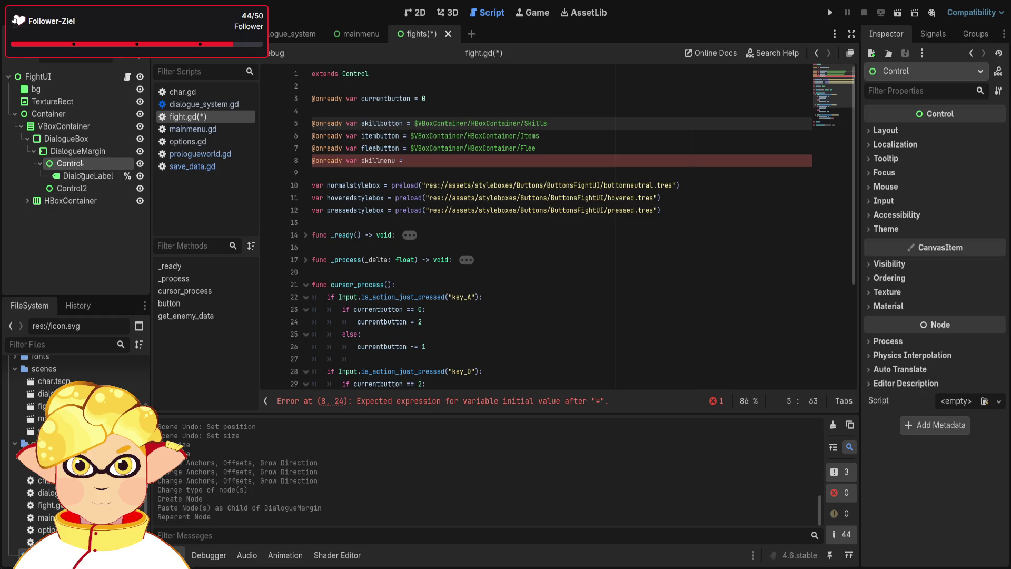
pyautogui.write('Dialogue')
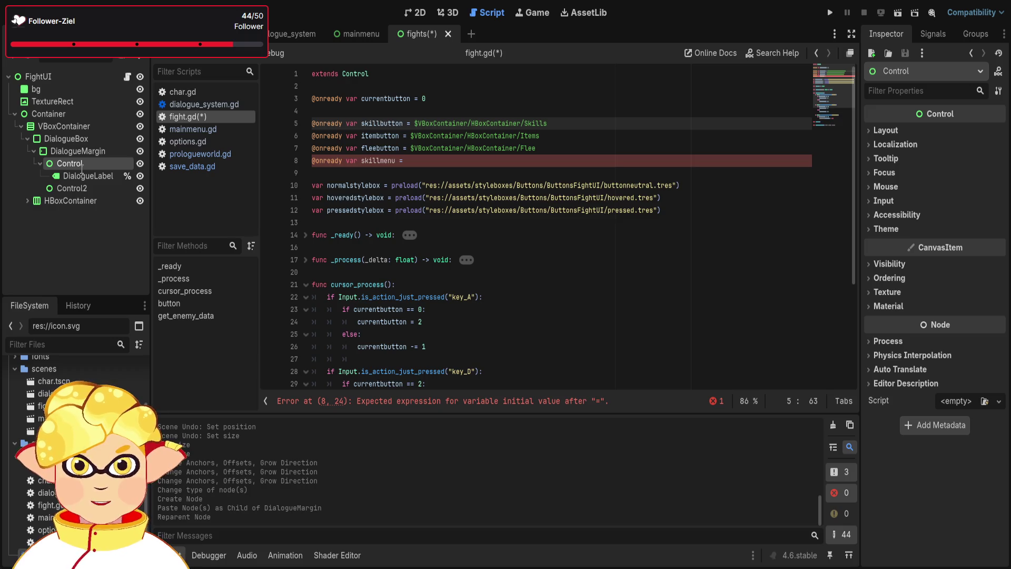
pyautogui.press('Return')
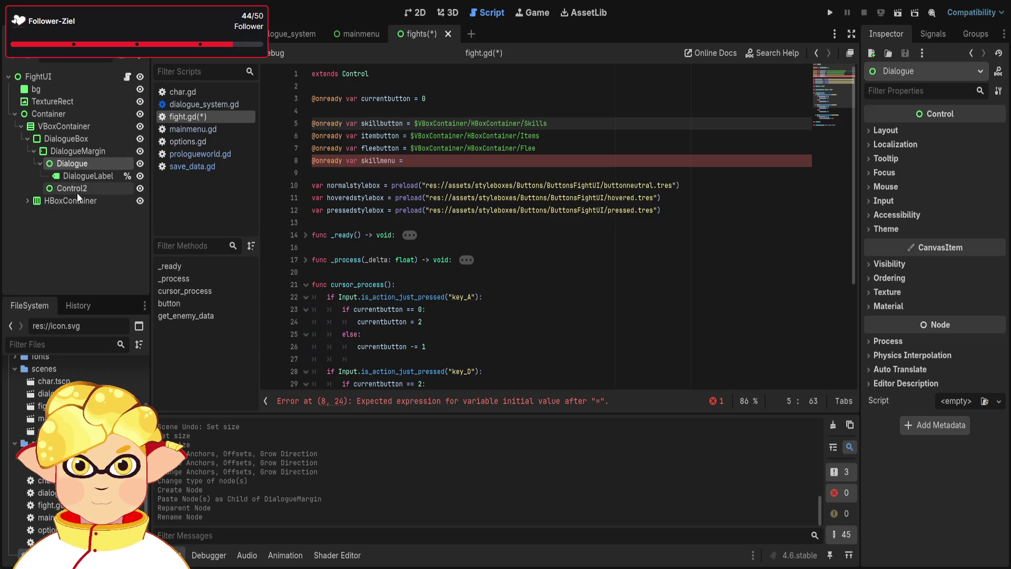
# - Rename Control2 to Skillmenu, paste two copies under DialogueMargin, and name them Itemmenu and Fleemenu
pyautogui.click(78, 190)
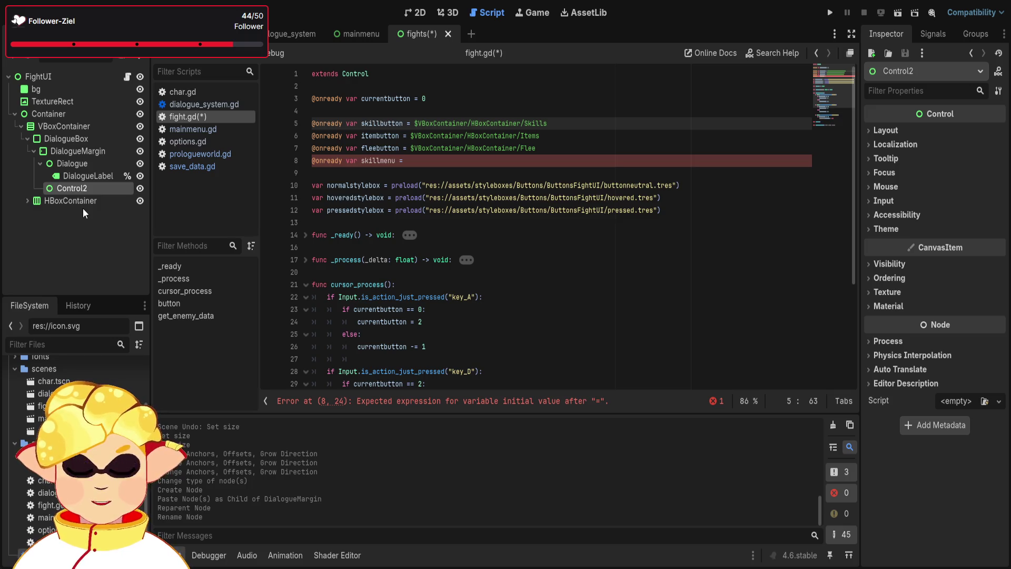
pyautogui.press('Return')
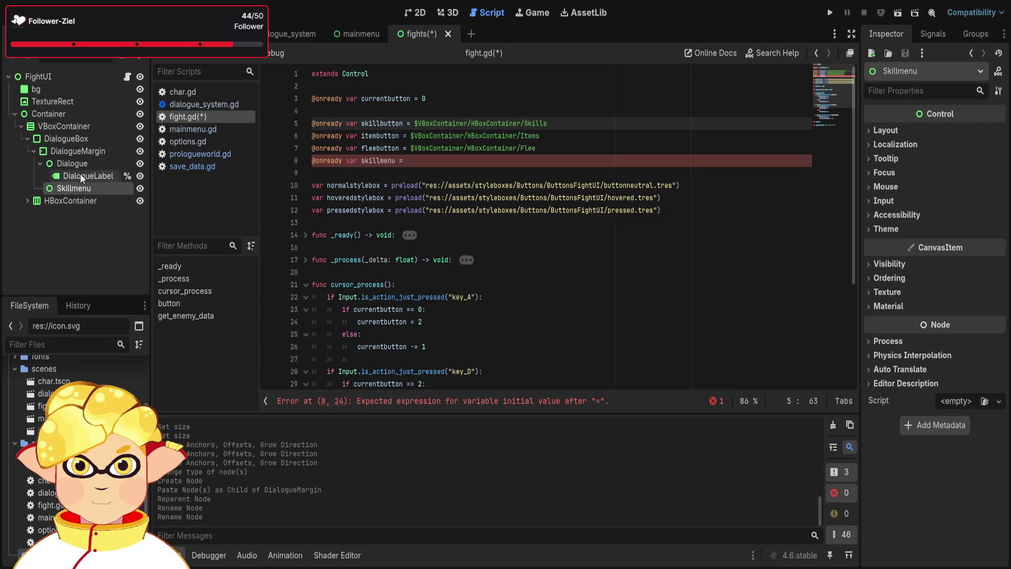
pyautogui.click(80, 153)
pyautogui.hotkey('ctrl', 'v')
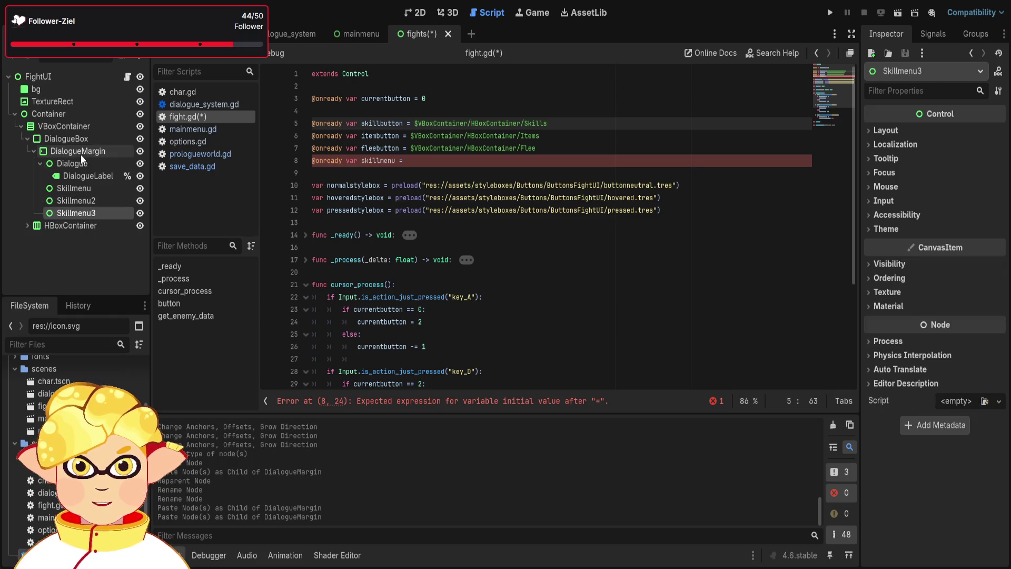
pyautogui.hotkey('ctrl', 'v')
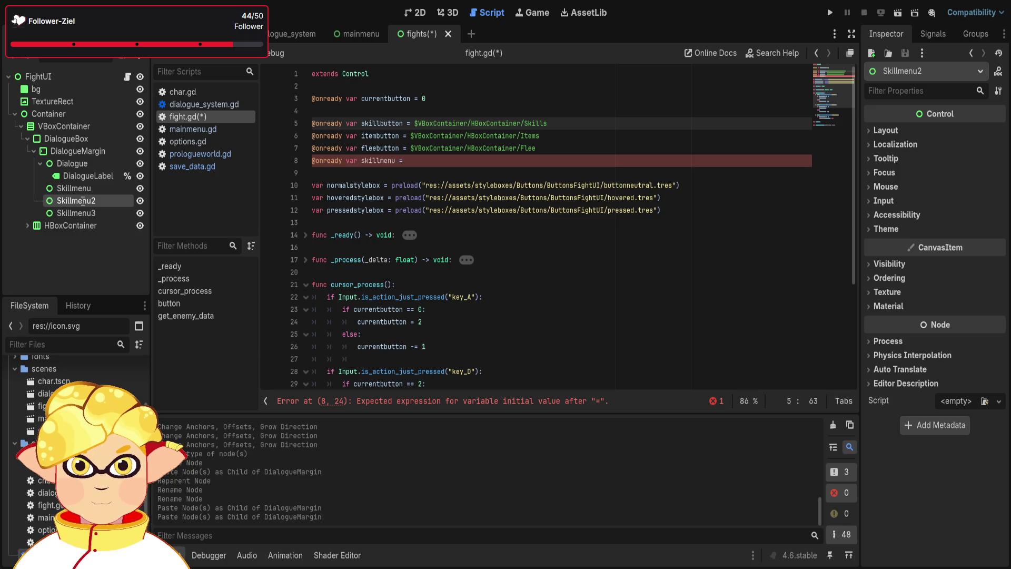
pyautogui.write('Itemmenu')
pyautogui.press('Return')
pyautogui.click(85, 213)
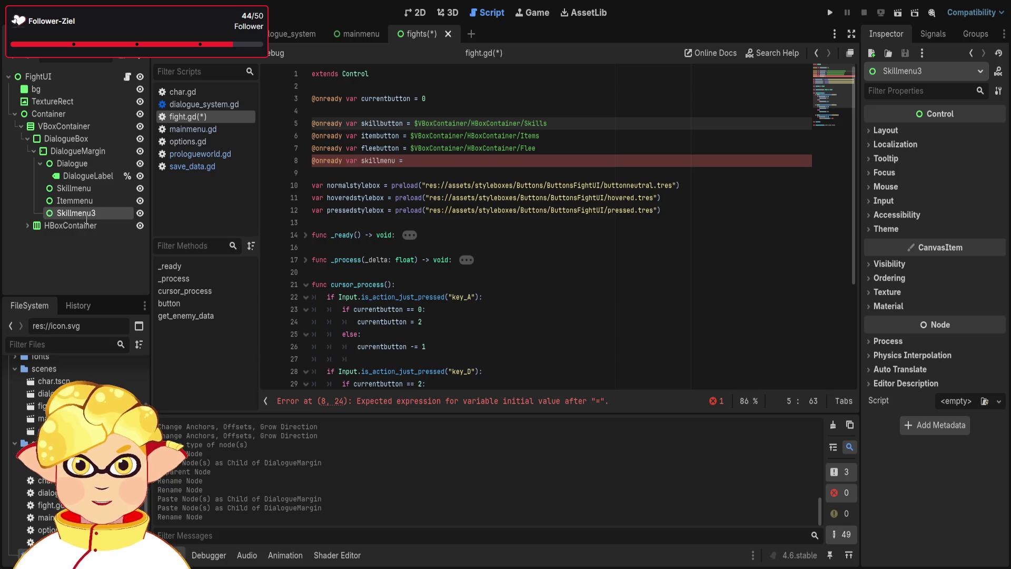
pyautogui.write('Fleemenu')
pyautogui.press('Return')
pyautogui.click(93, 266)
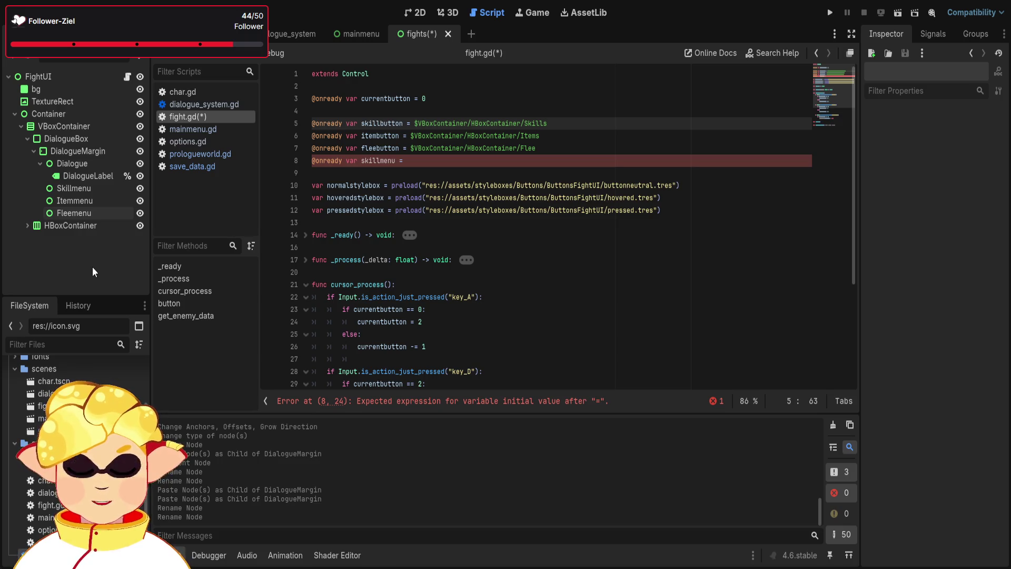
pyautogui.click(80, 191)
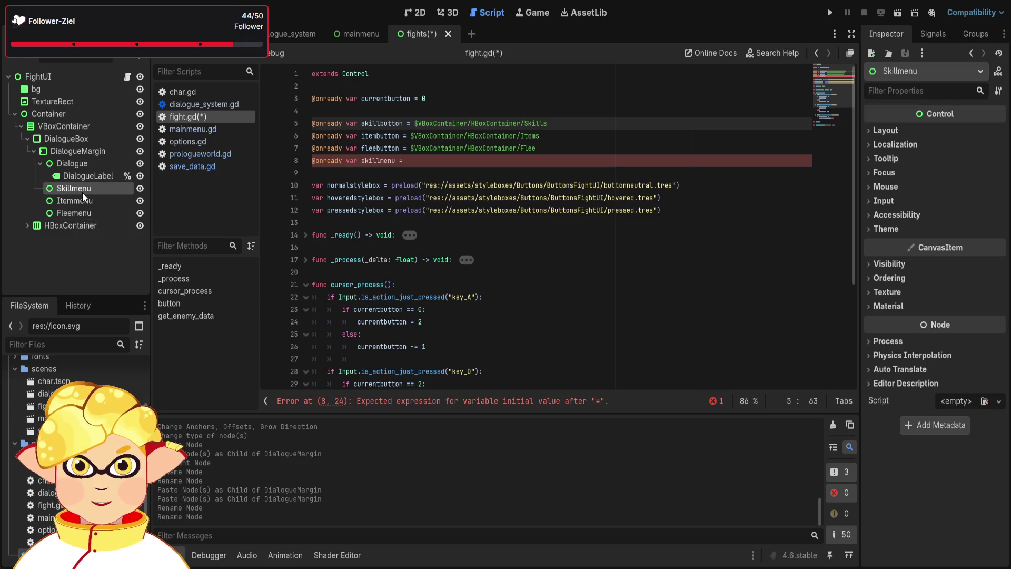
pyautogui.moveTo(78, 189); pyautogui.dragTo(432, 159)
pyautogui.hotkey('shift', 'Home')
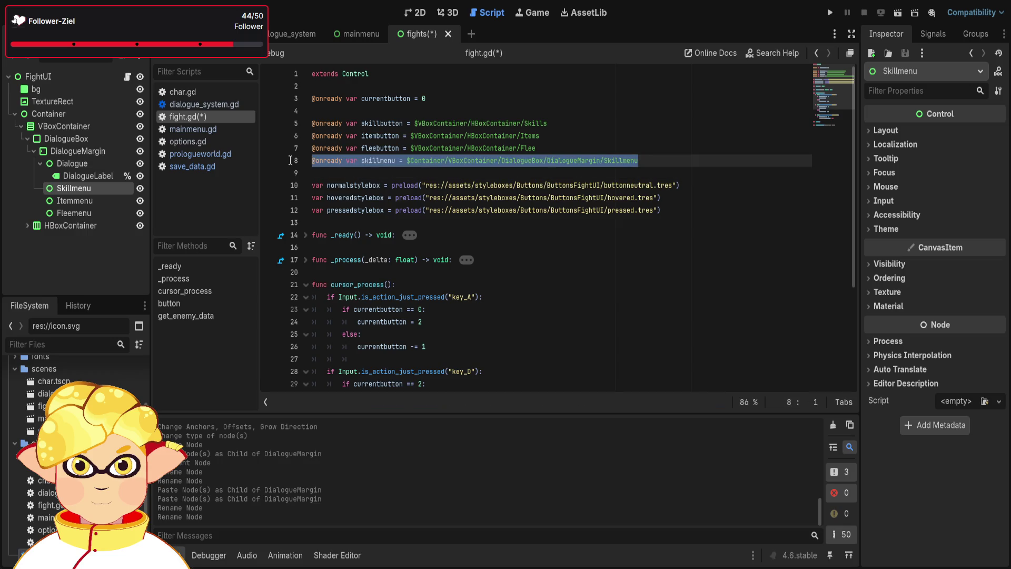
pyautogui.click(669, 164)
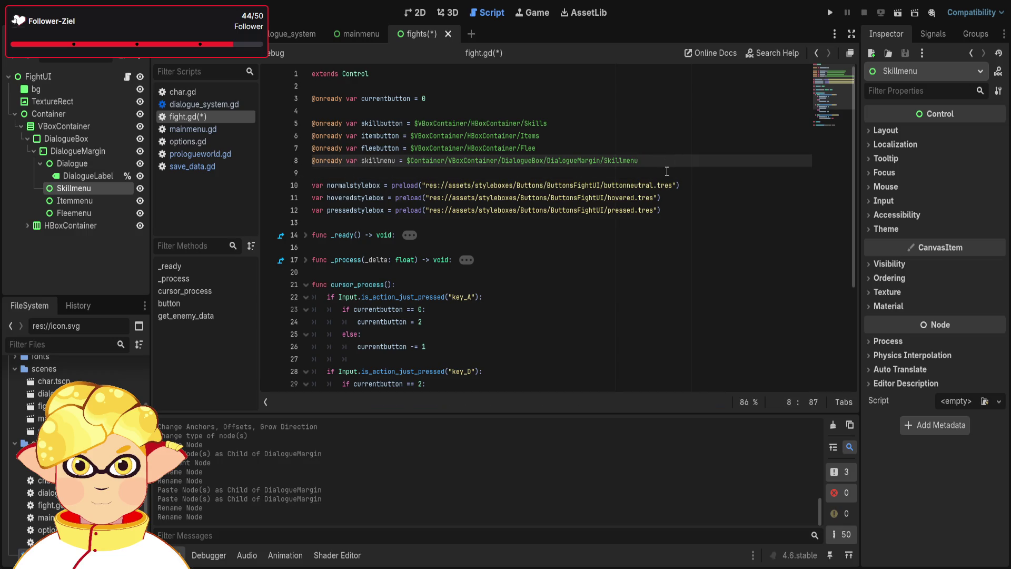
pyautogui.press('Return')
pyautogui.write('@onready var skillmenu = $Container/VBoxContainer/DialogueBox/DialogueMargin/Skillmenu @onready var skillmenu = $Container/VBoxContainer/DialogueBox/DialogueMargin/Skillmenu')
pyautogui.press('Return')
pyautogui.hotkey('ctrl', 'v')
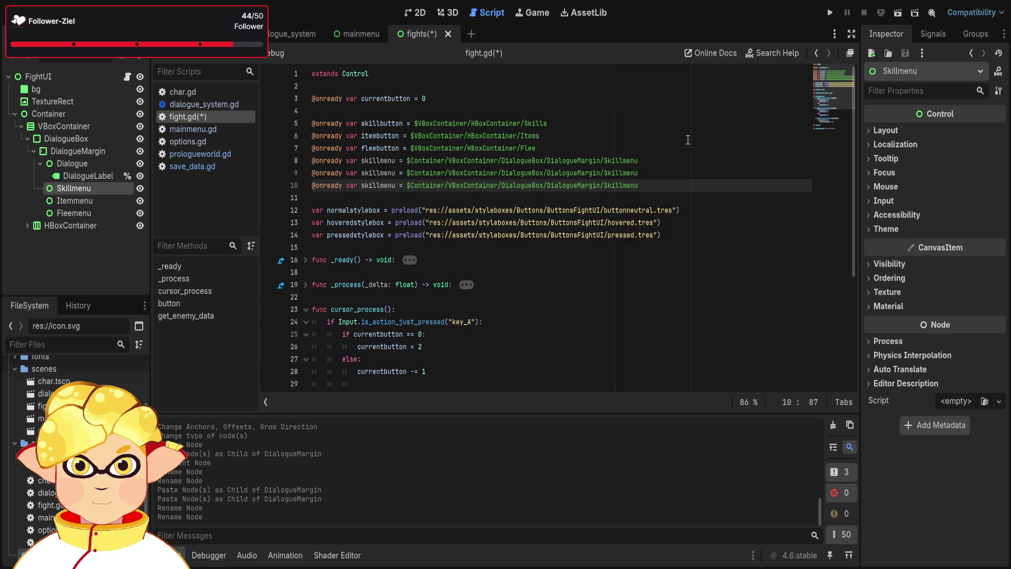
pyautogui.click(377, 173)
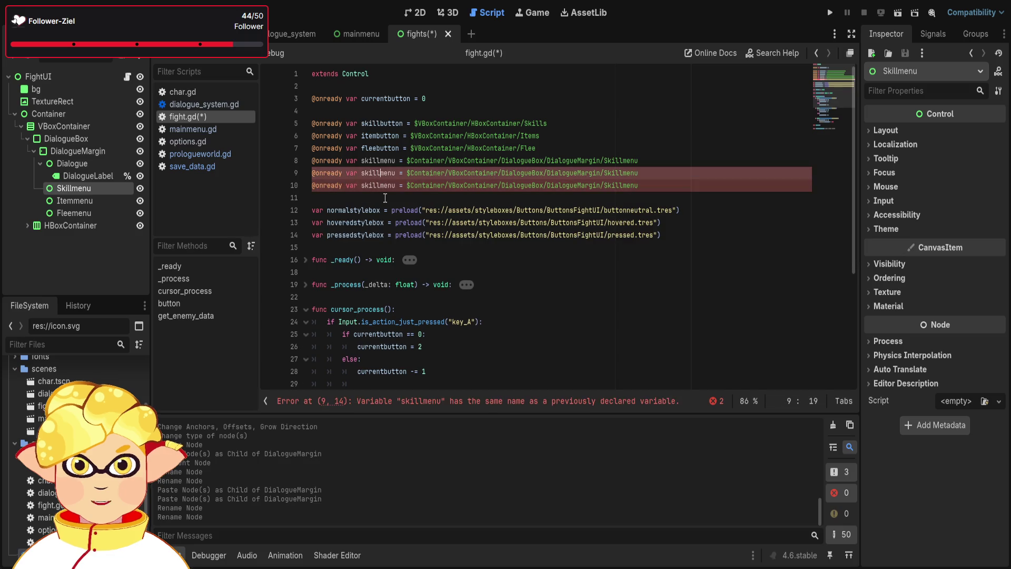
pyautogui.press('BackSpace')
pyautogui.press('BackSpace')
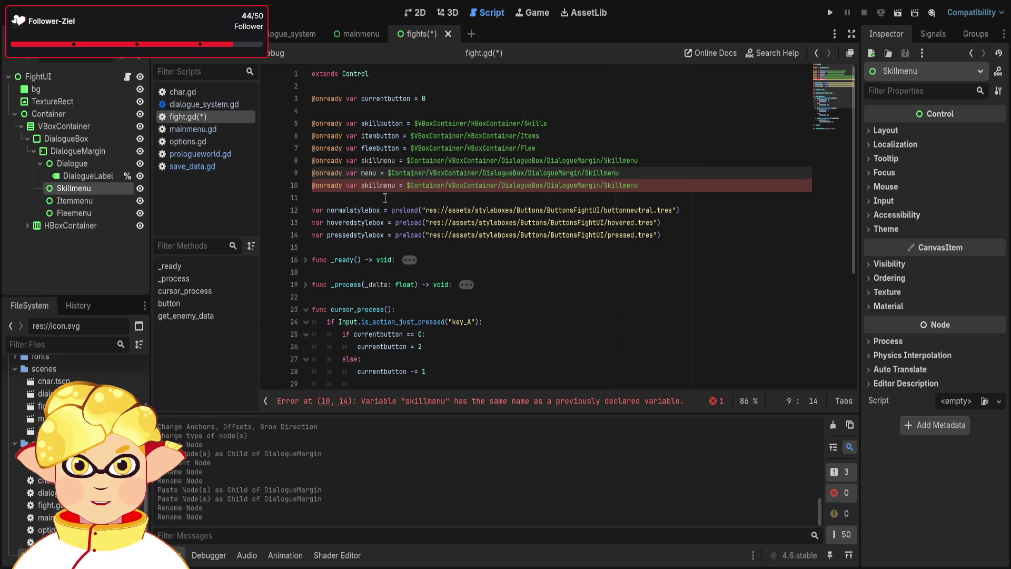
pyautogui.press('BackSpace')
pyautogui.press('BackSpace')
pyautogui.write('item')
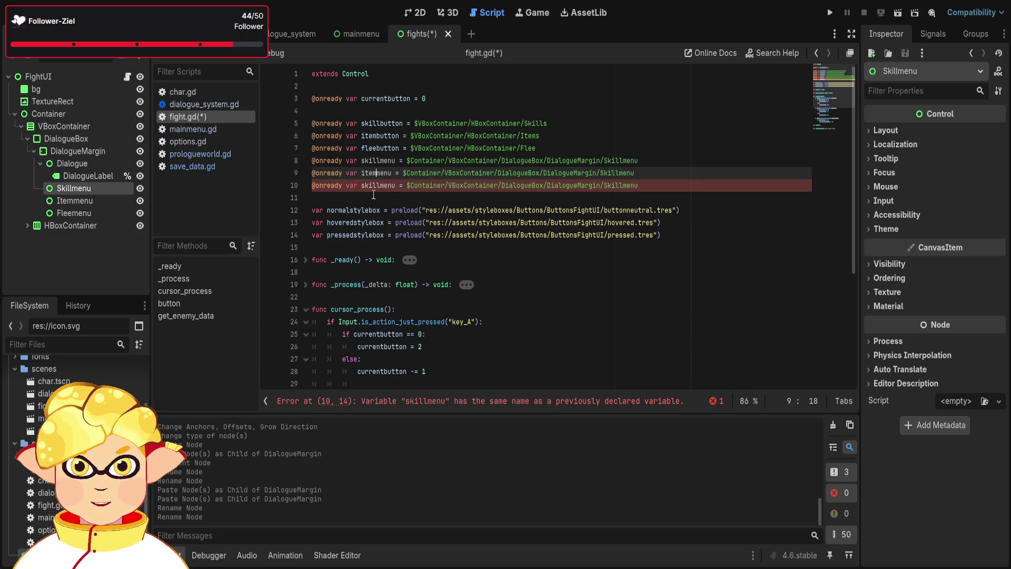
pyautogui.click(395, 185)
pyautogui.press('BackSpace')
pyautogui.press('BackSpace')
pyautogui.press('BackSpace')
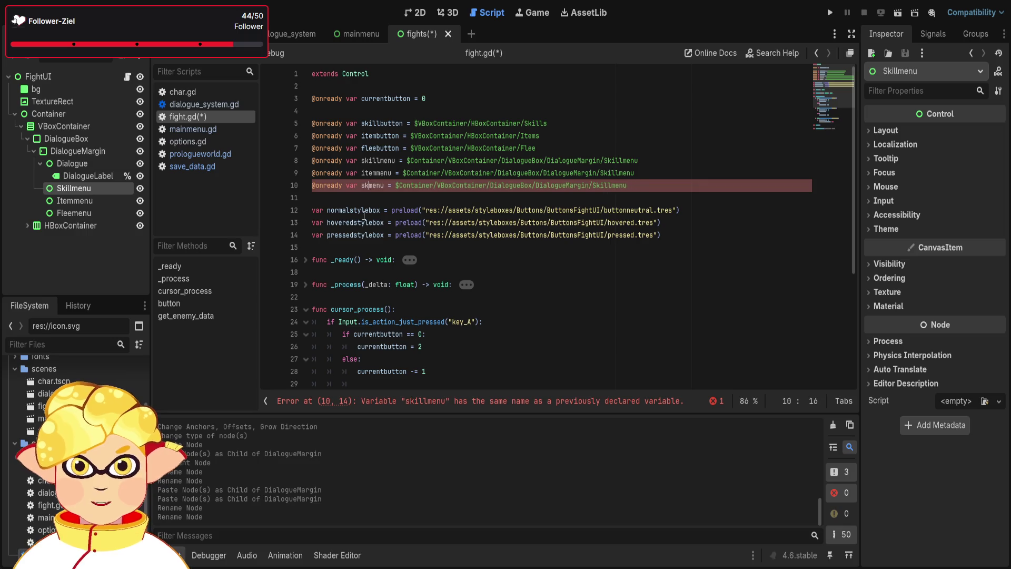
pyautogui.write('flee')
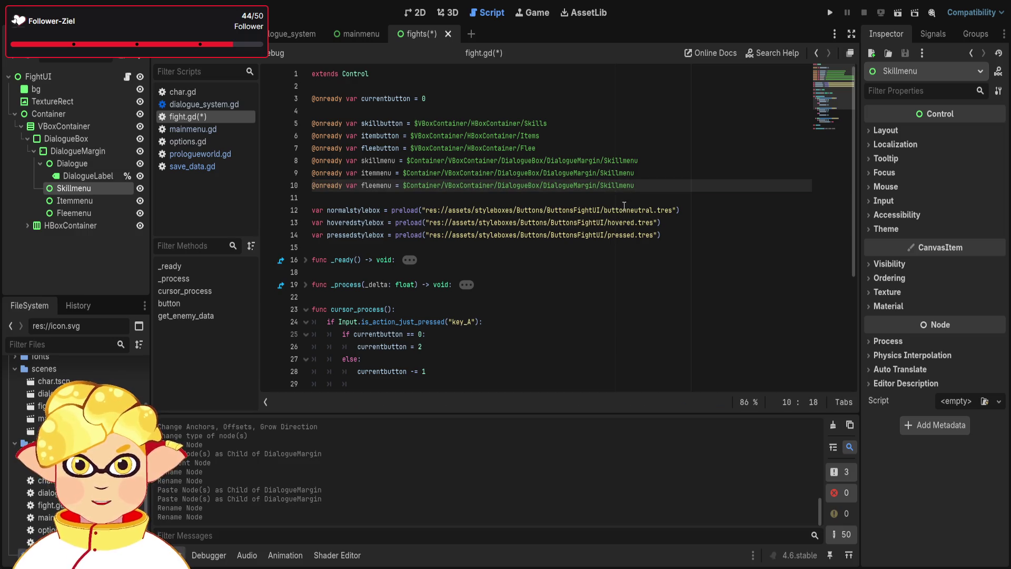
pyautogui.click(619, 186)
pyautogui.press('BackSpace')
pyautogui.press('BackSpace')
pyautogui.press('BackSpace')
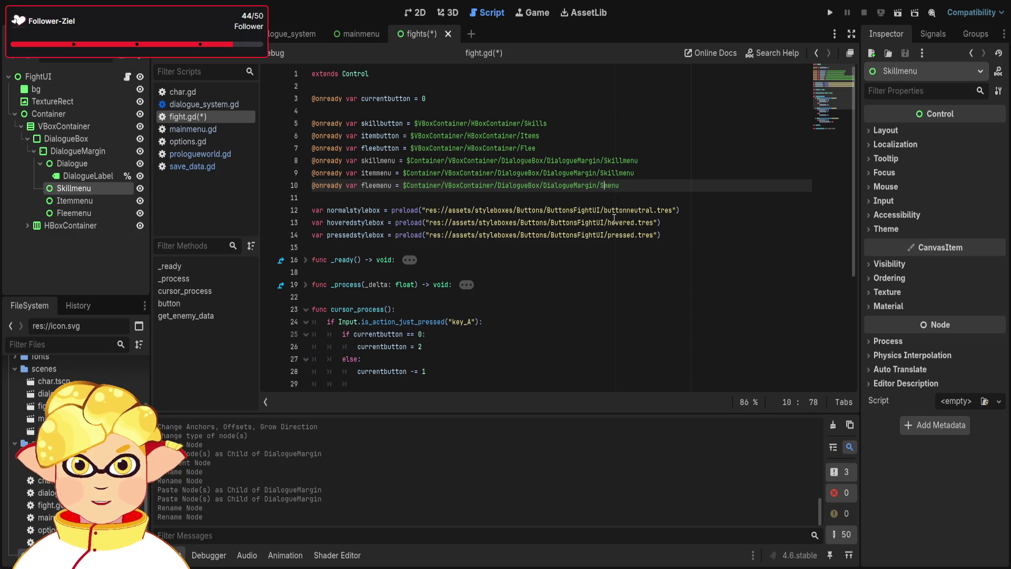
pyautogui.write('Flee')
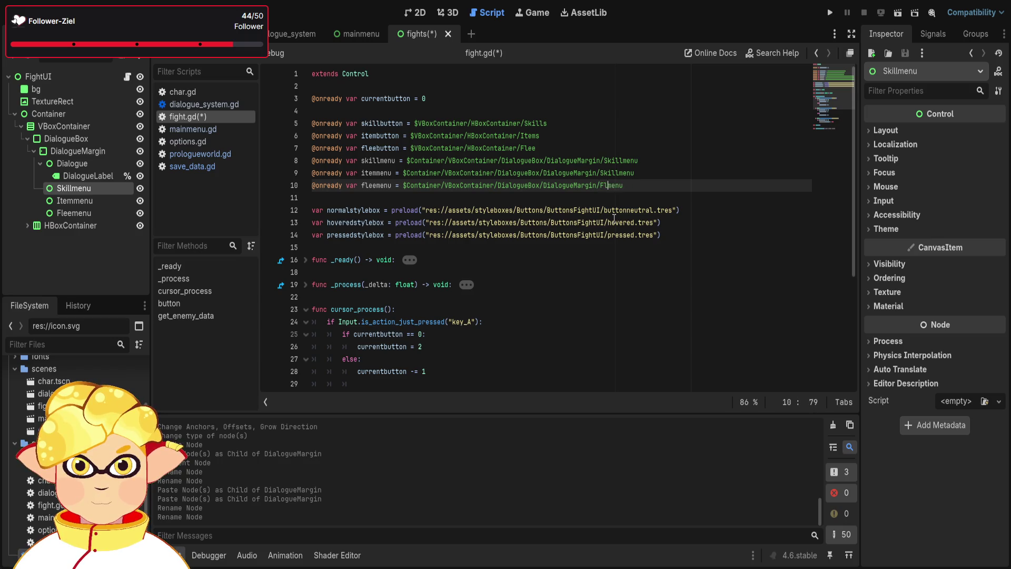
pyautogui.click(615, 173)
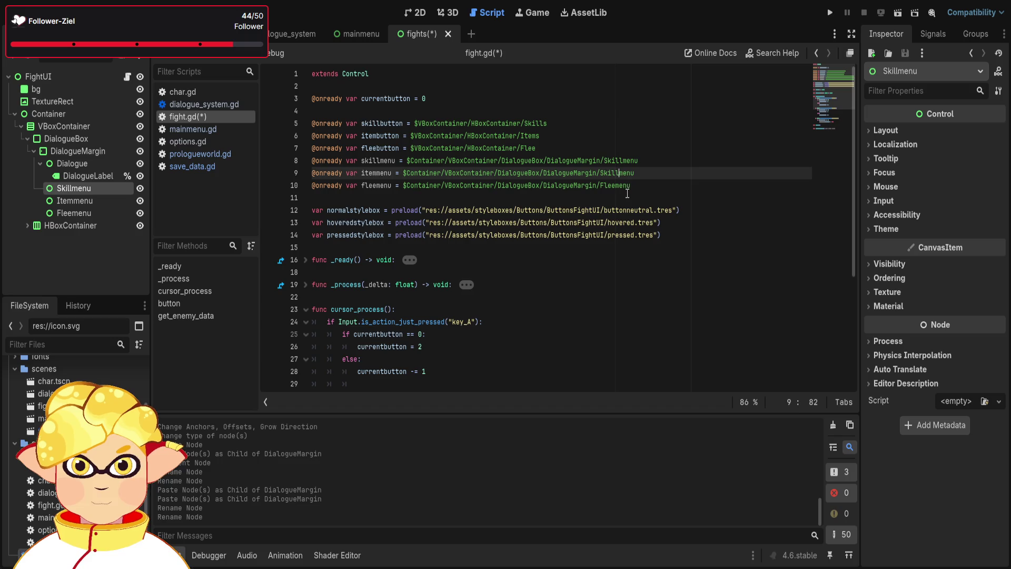
pyautogui.press('BackSpace')
pyautogui.press('BackSpace')
pyautogui.press('BackSpace')
pyautogui.write('Item')
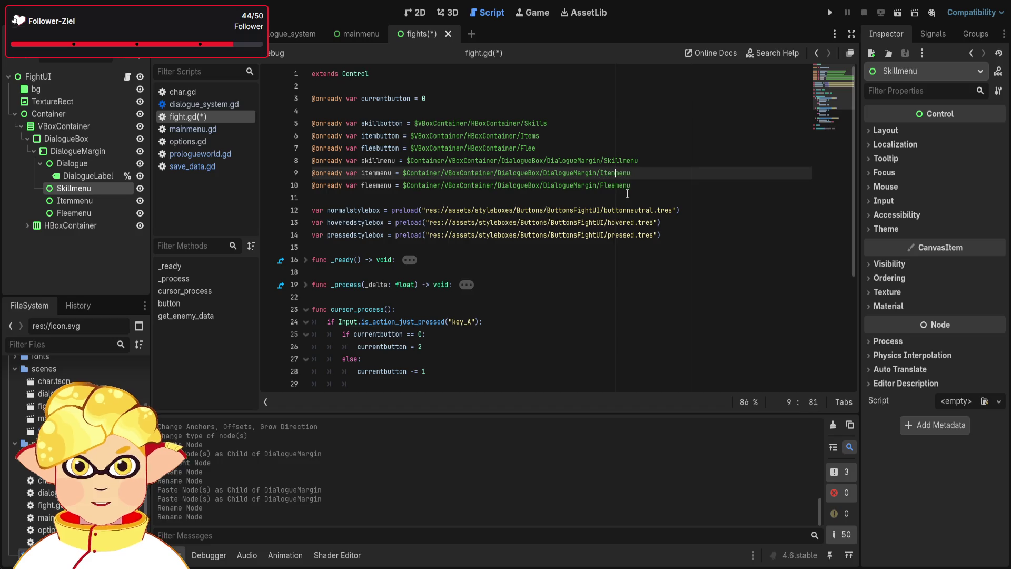
pyautogui.moveTo(630, 185); pyautogui.dragTo(406, 185)
pyautogui.click(627, 197)
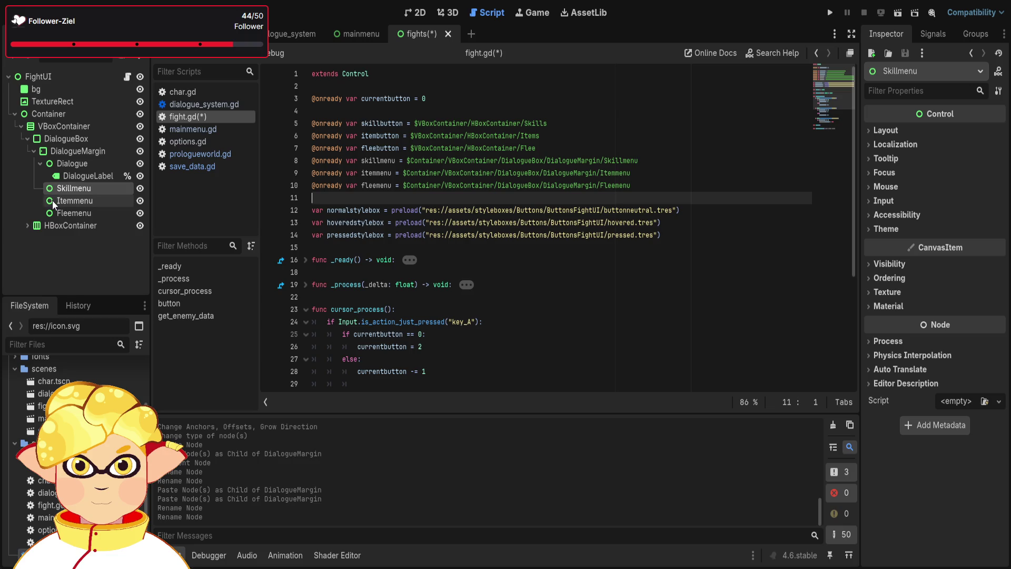
pyautogui.click(69, 162)
pyautogui.click(40, 164)
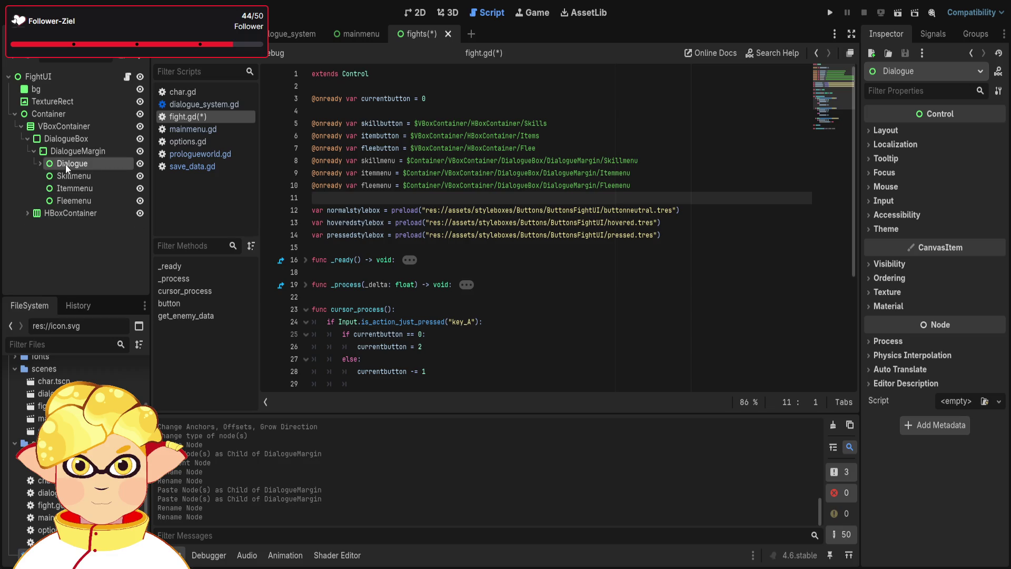
pyautogui.click(595, 149)
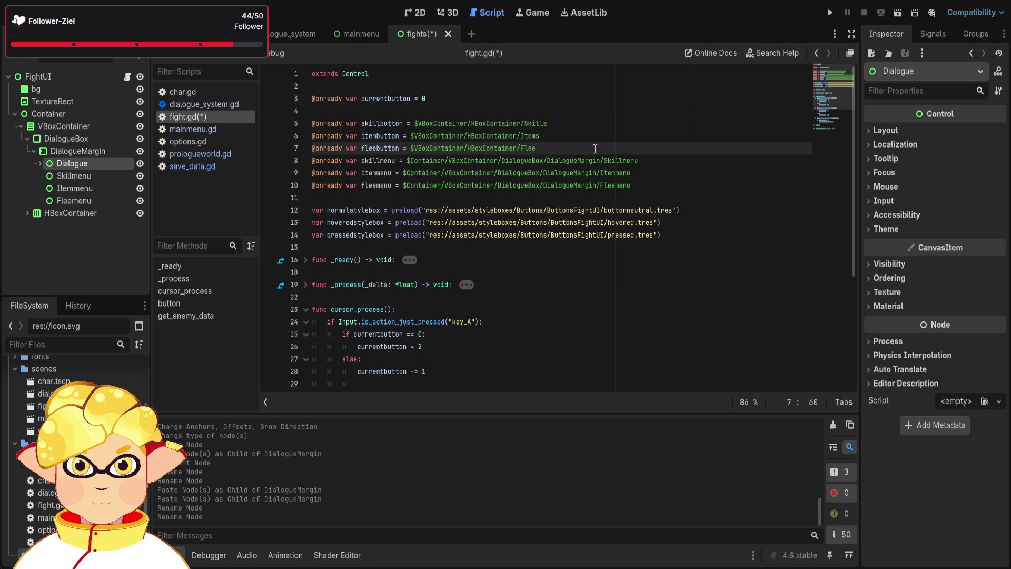
pyautogui.press('Return')
pyautogui.press('Return')
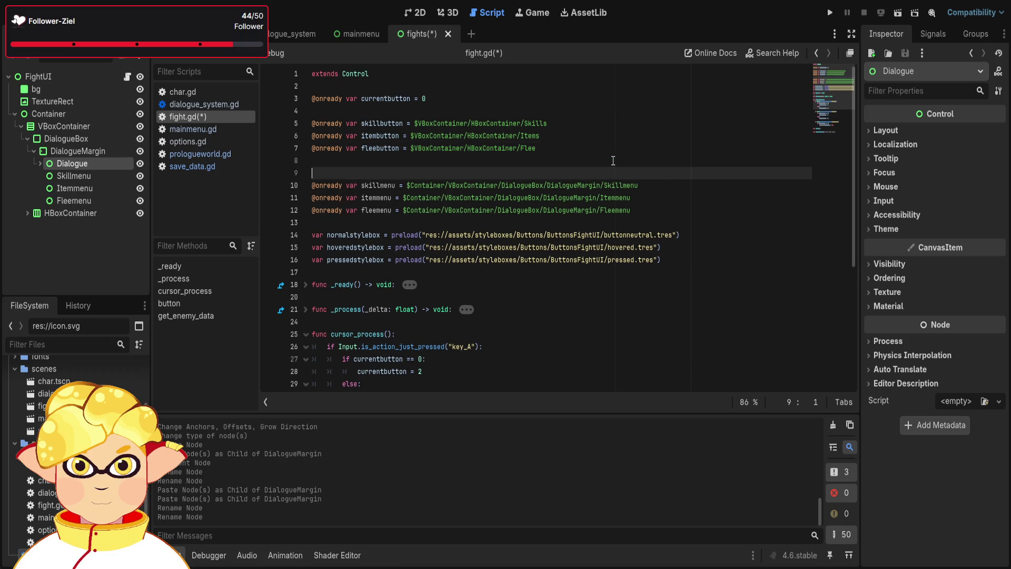
pyautogui.write('@doa')
pyautogui.press('BackSpace')
pyautogui.press('BackSpace')
pyautogui.press('BackSpace')
pyautogui.write('onre')
pyautogui.press('Return')
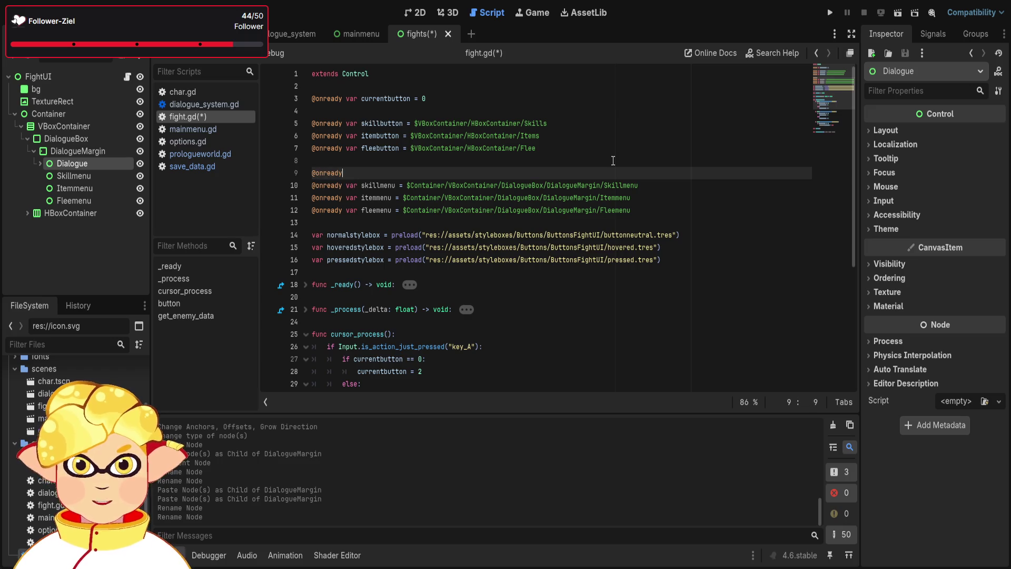
pyautogui.write('var ')
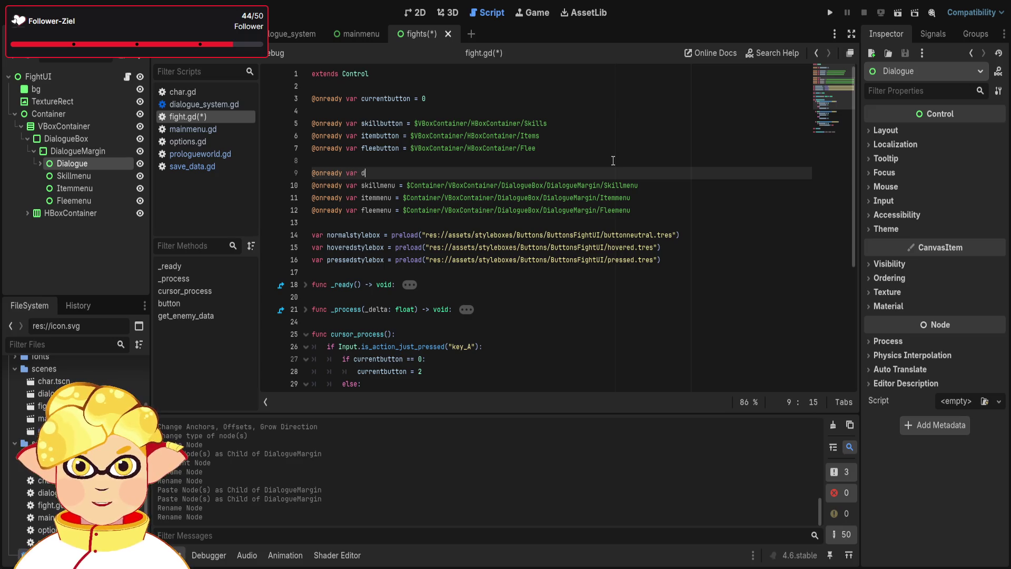
pyautogui.write('dialo')
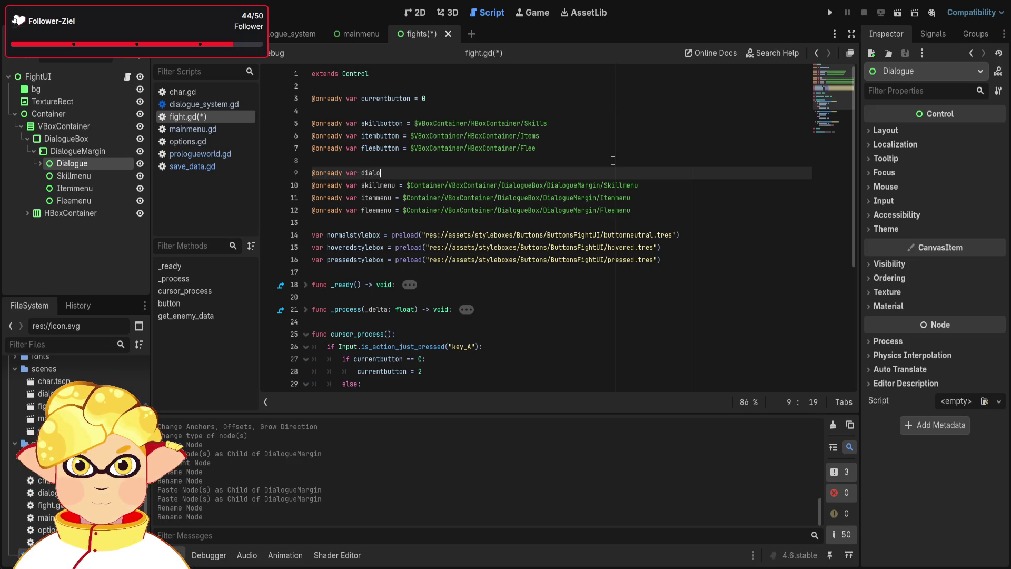
pyautogui.write('gue')
pyautogui.write('_vi')
pyautogui.press('BackSpace')
pyautogui.press('BackSpace')
pyautogui.press('BackSpace')
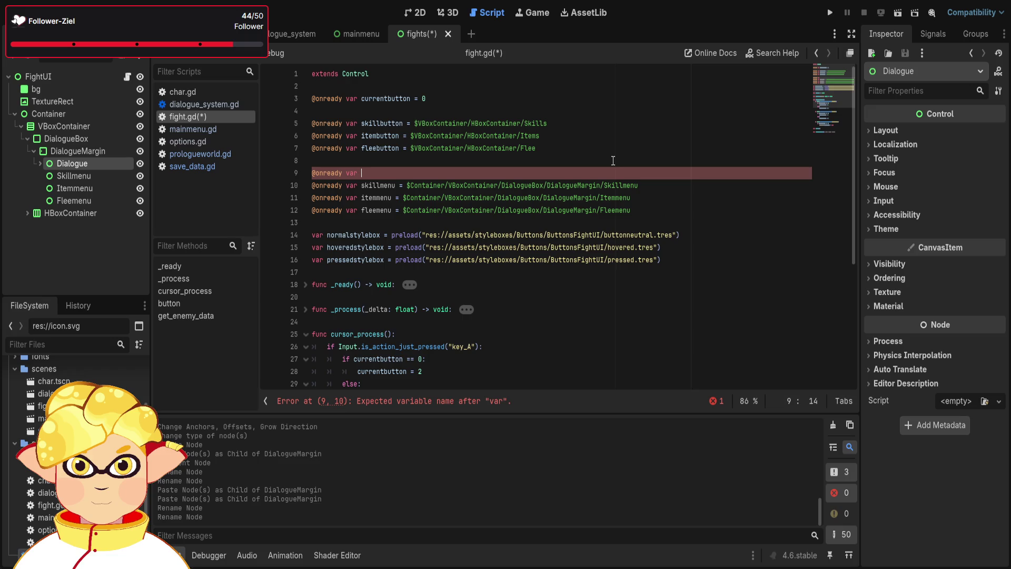
pyautogui.write('dialog')
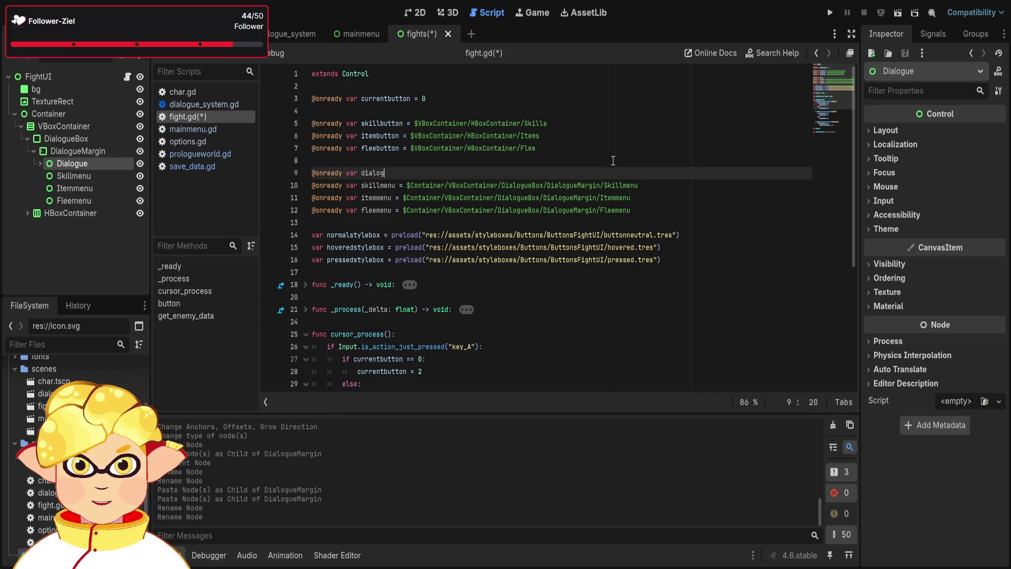
pyautogui.write('ue')
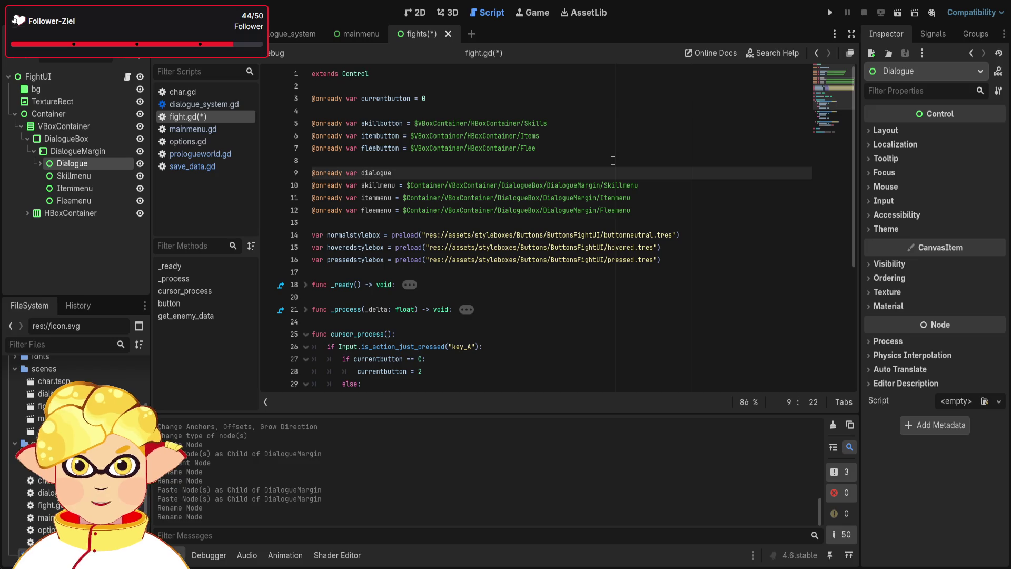
pyautogui.press('BackSpace')
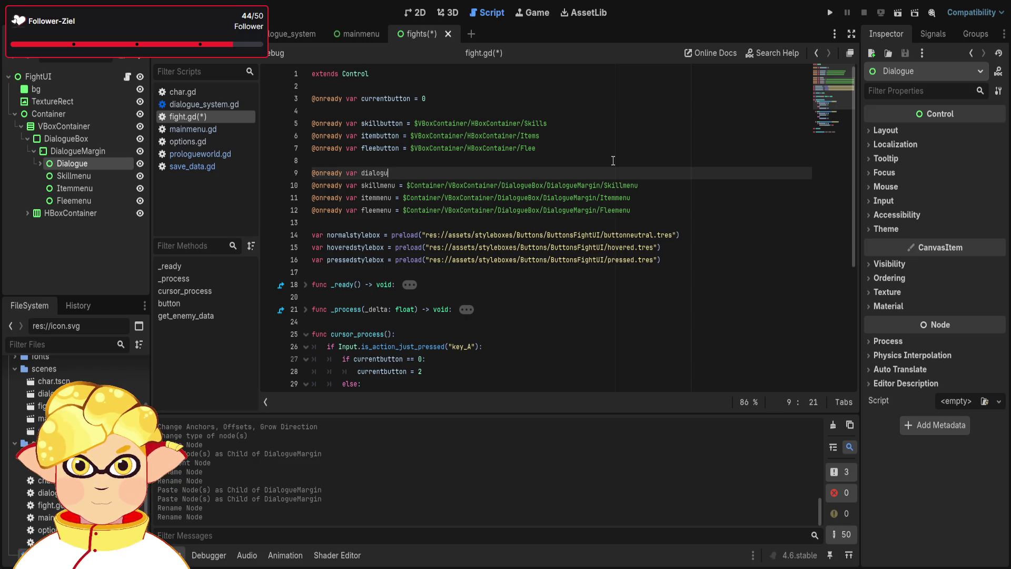
pyautogui.press('BackSpace')
pyautogui.press('BackSpace')
pyautogui.press('BackSpace')
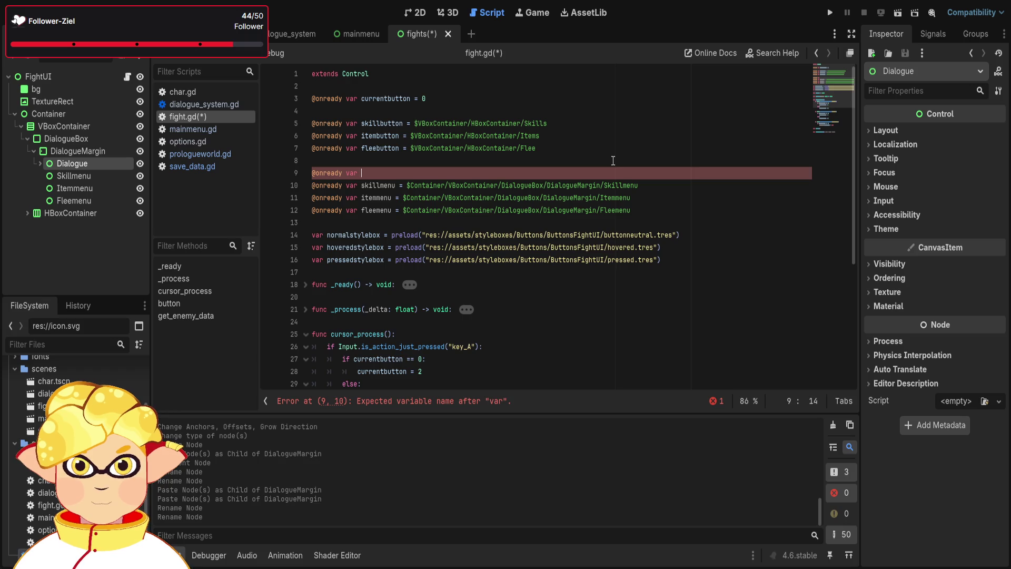
pyautogui.write('dialog')
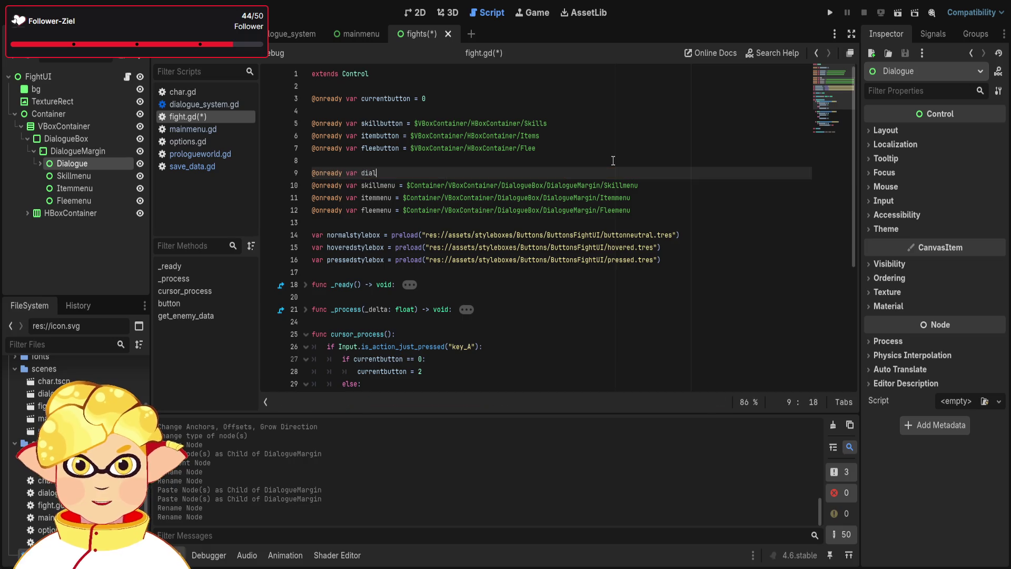
pyautogui.write('ue_i')
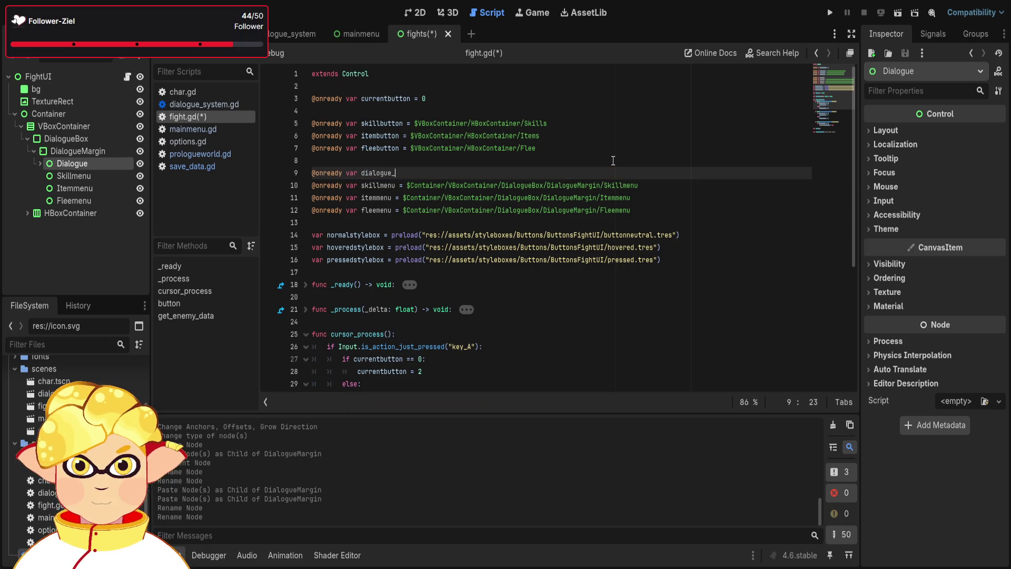
pyautogui.write('n_box')
pyautogui.write(' =')
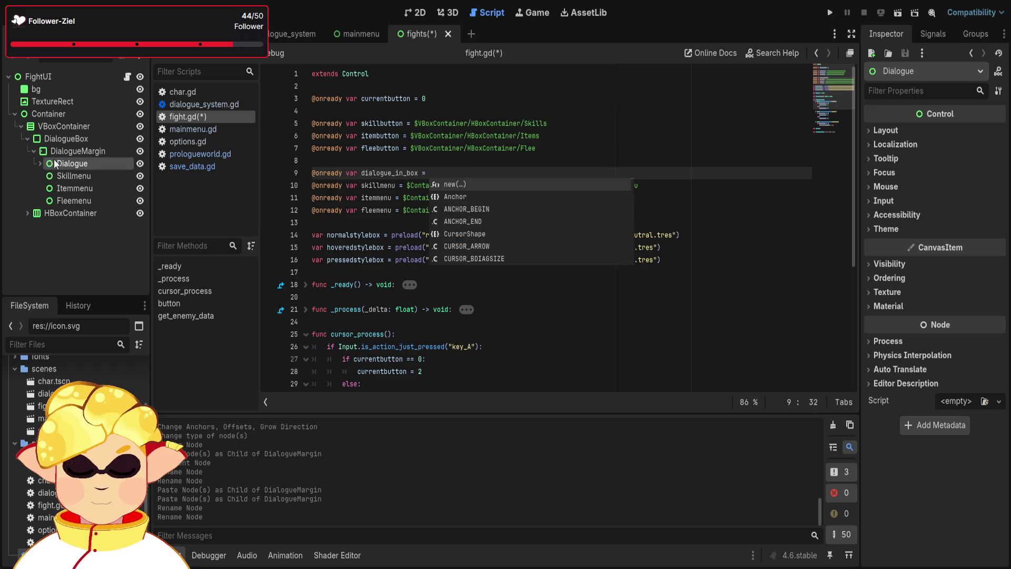
# - Drag the Dialogue node into the script to assign its DialogueMargin/Dialogue path
pyautogui.moveTo(72, 163); pyautogui.dragTo(450, 169)
pyautogui.press('Down')
pyautogui.press('Down')
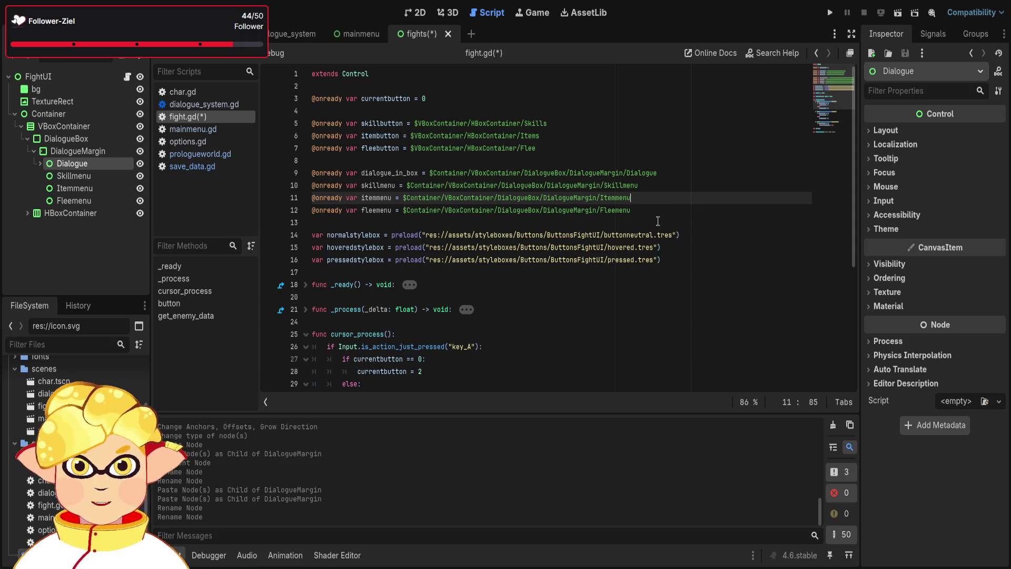
pyautogui.press('Down')
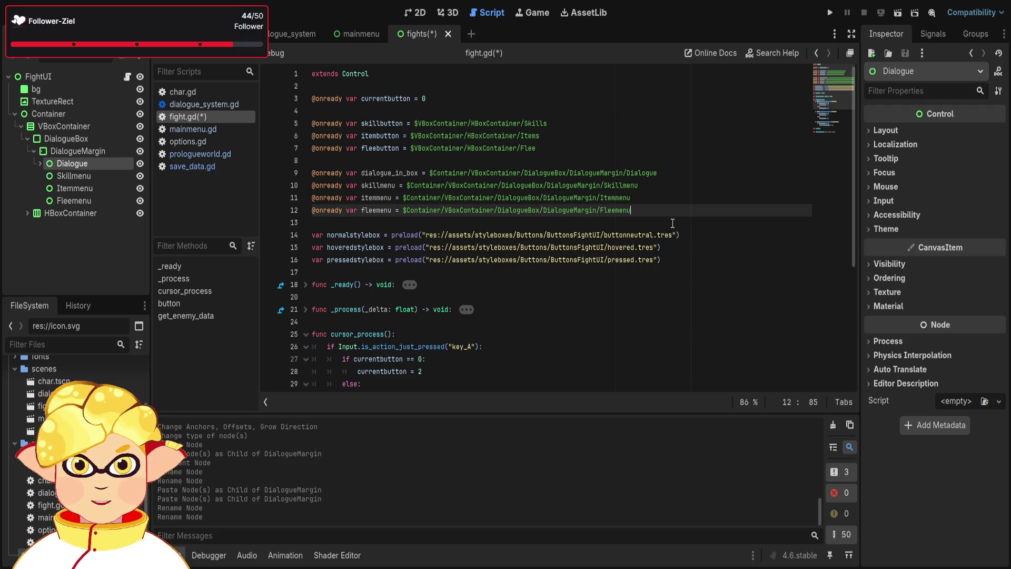
pyautogui.scroll(-5, 670, 223)
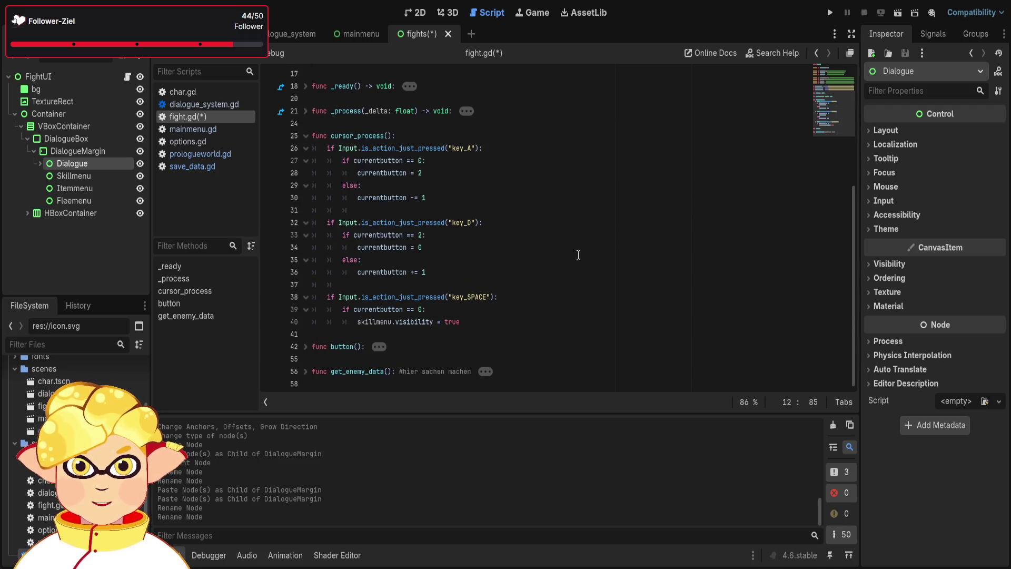
# - Add 'dialogue_in_box.visible = false' above the skillmenu line in the Space branch
pyautogui.click(467, 322)
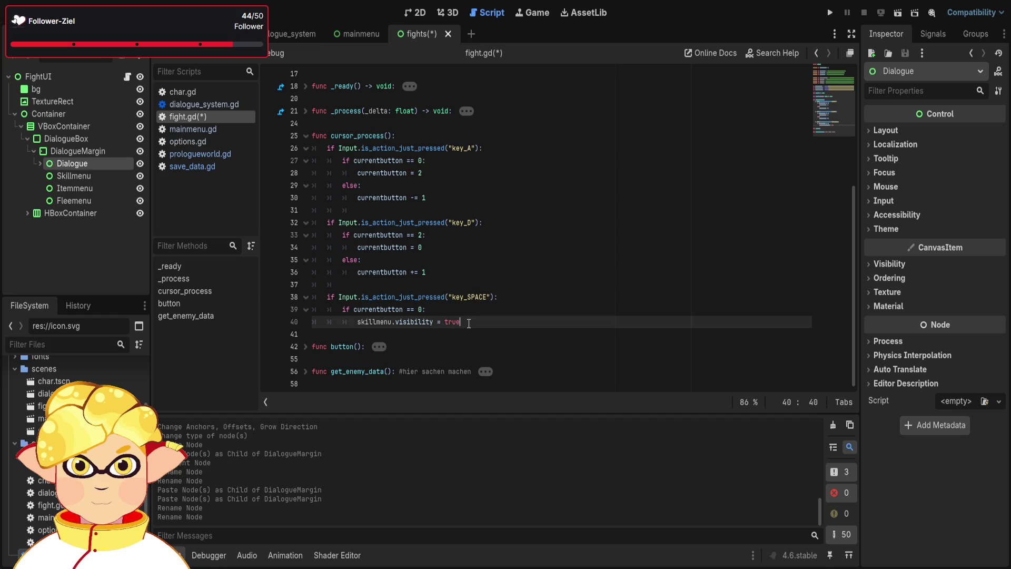
pyautogui.press('Return')
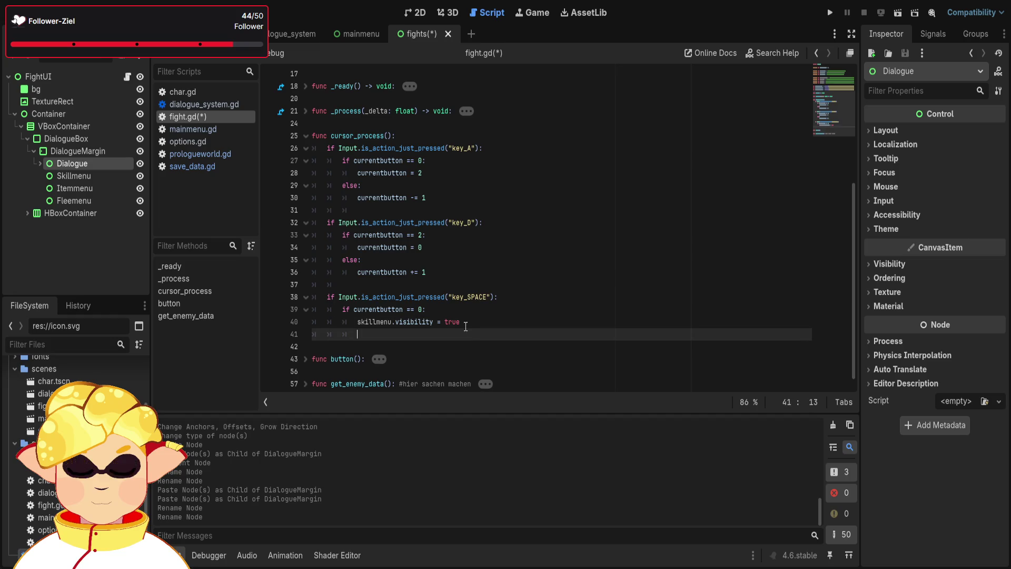
pyautogui.press('BackSpace')
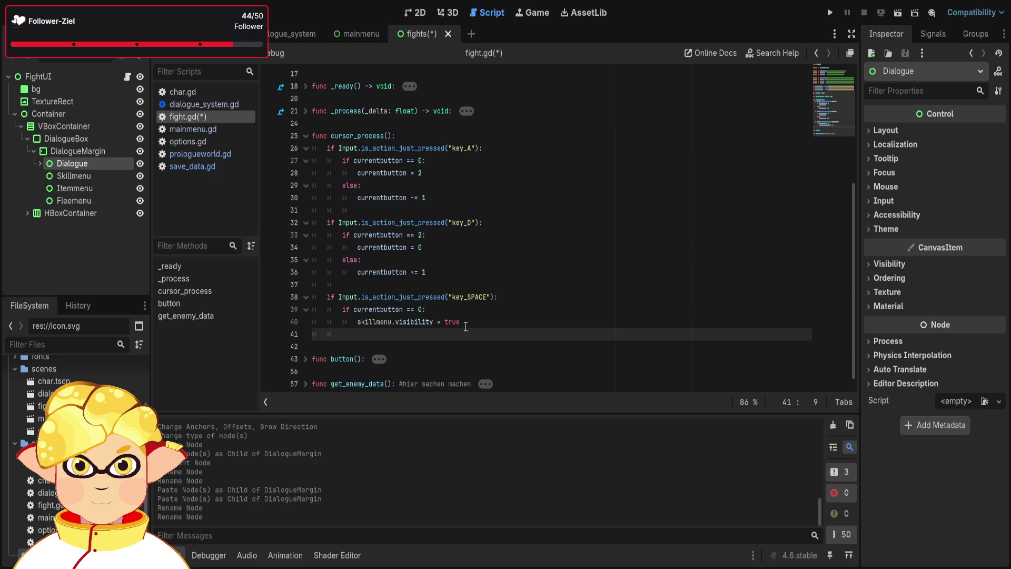
pyautogui.press('BackSpace')
pyautogui.press('BackSpace')
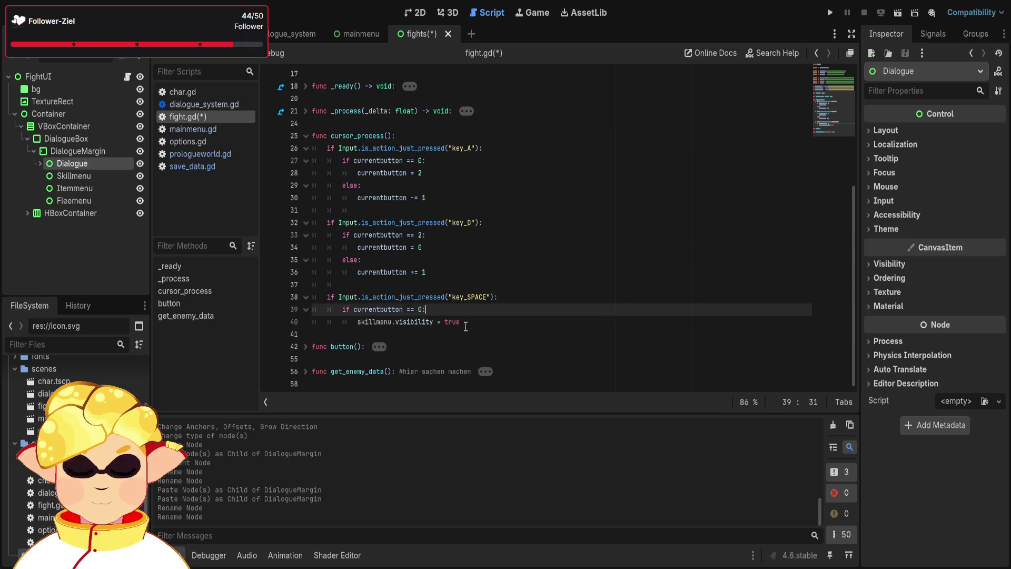
pyautogui.hotkey('ctrl', 'shift', 'Return')
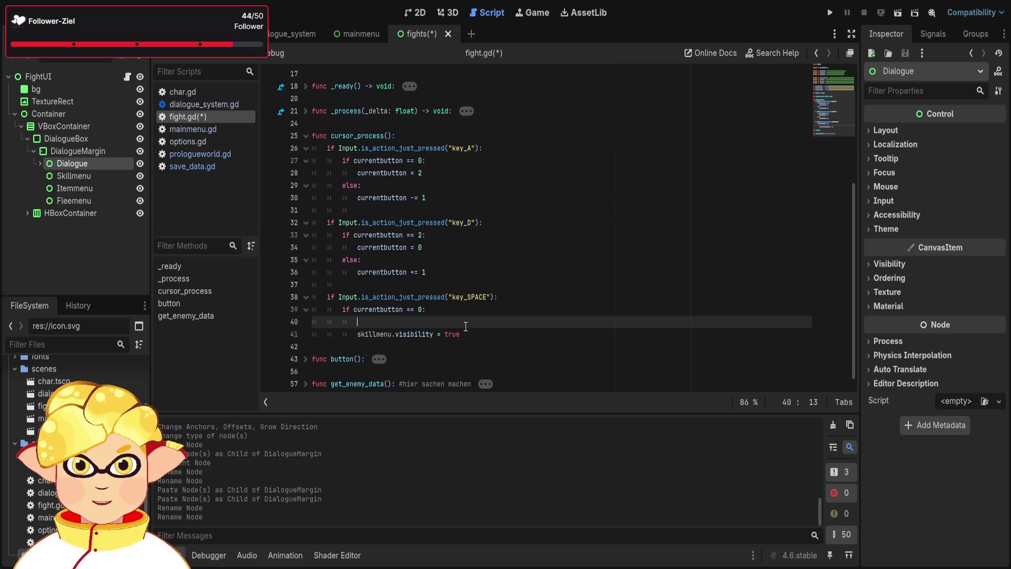
pyautogui.write('dialo')
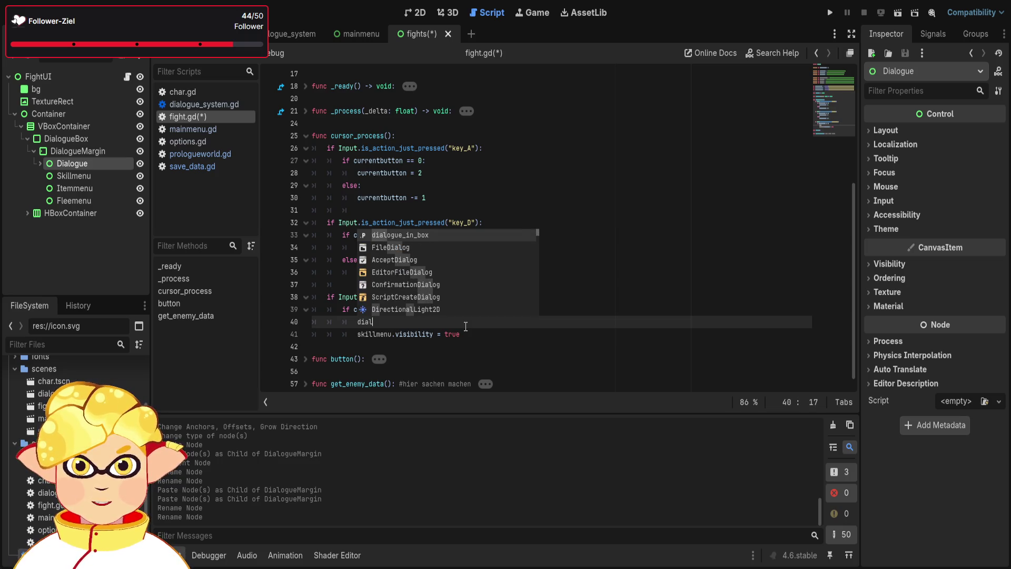
pyautogui.press('Return')
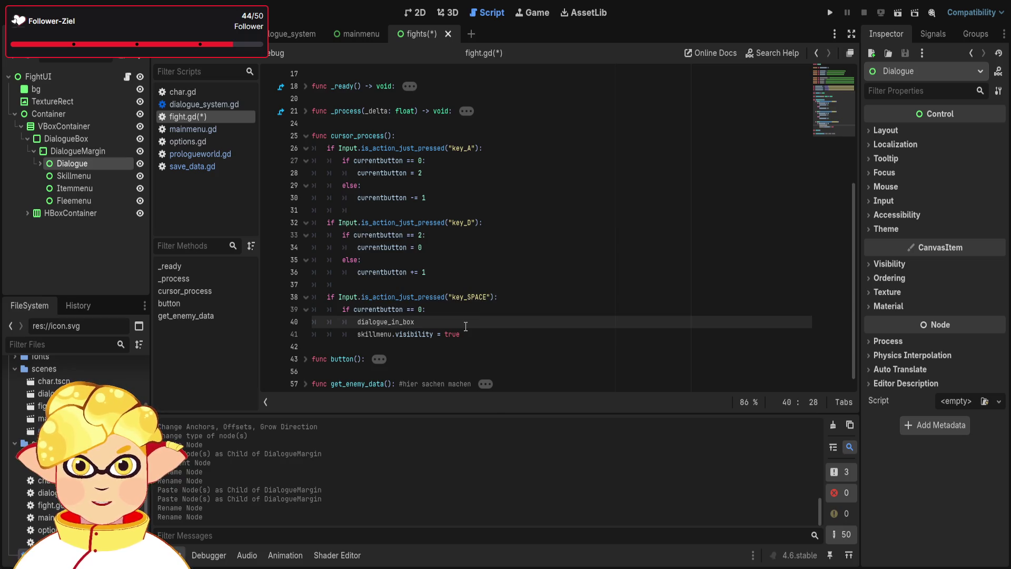
pyautogui.write('.visi')
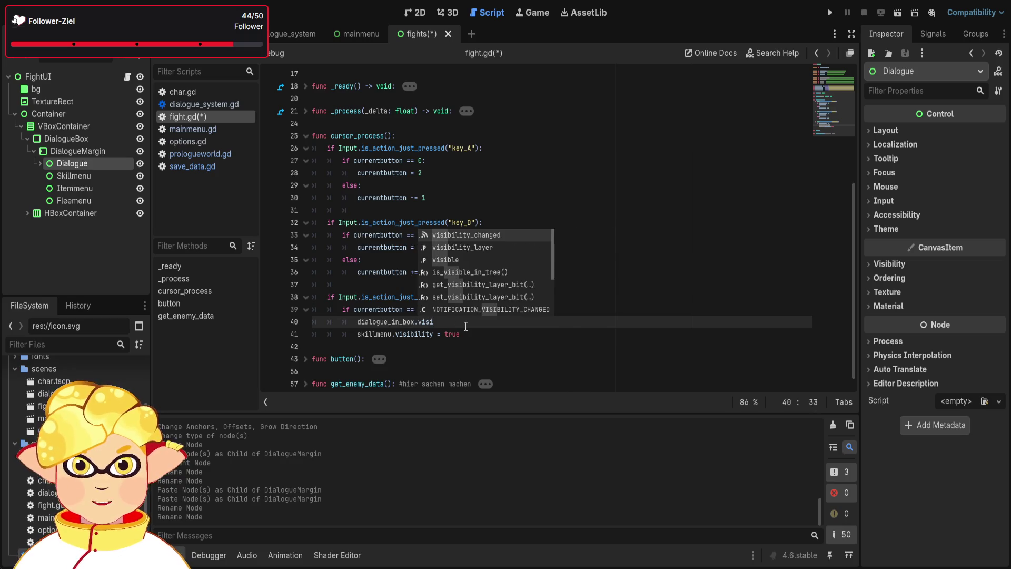
pyautogui.press('Down')
pyautogui.press('Down')
pyautogui.press('Return')
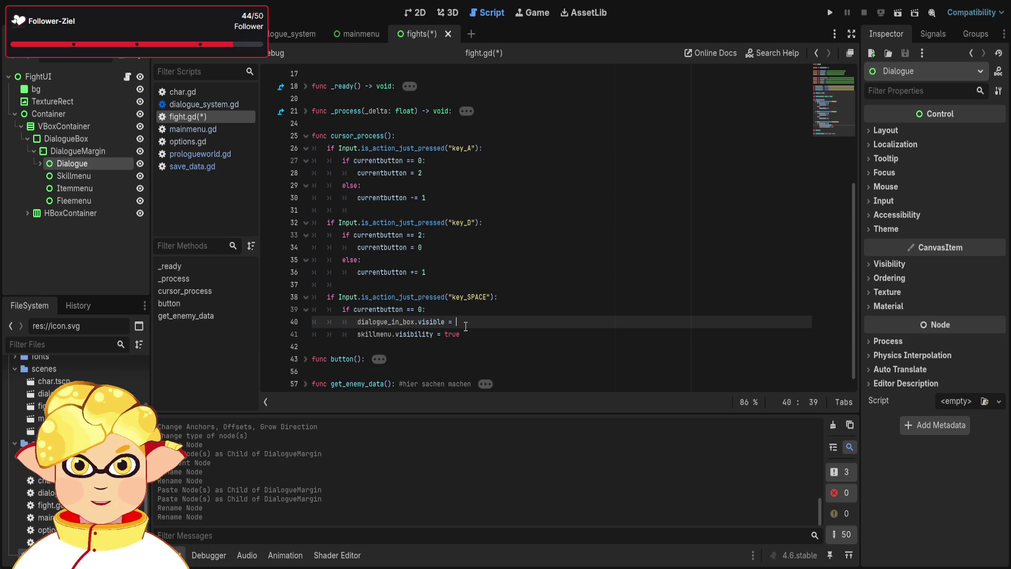
pyautogui.write('= false')
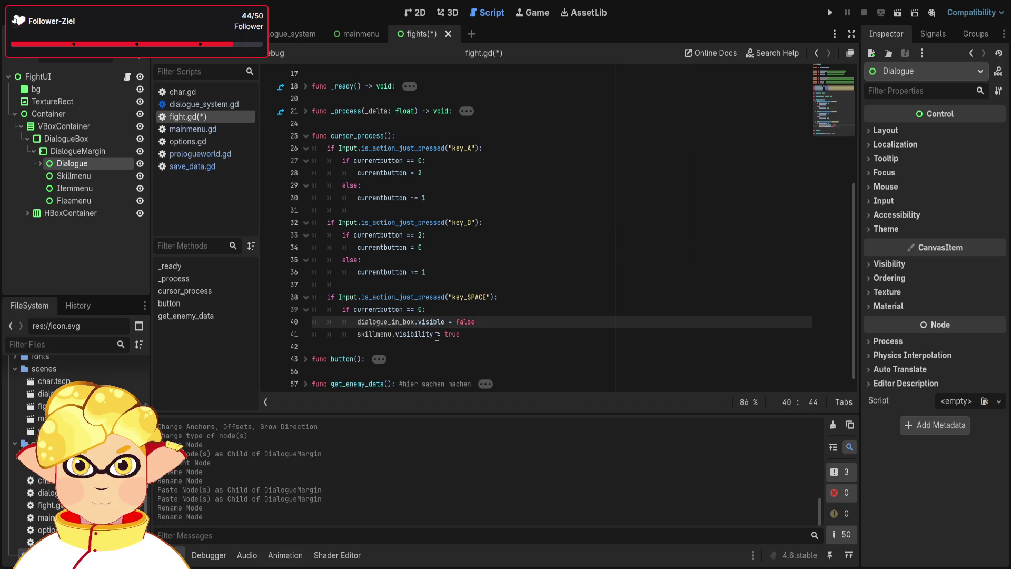
# - Correct skillmenu.visibility to skillmenu.visible, then run the game
pyautogui.click(434, 332)
pyautogui.press('BackSpace')
pyautogui.press('BackSpace')
pyautogui.press('BackSpace')
pyautogui.write('e')
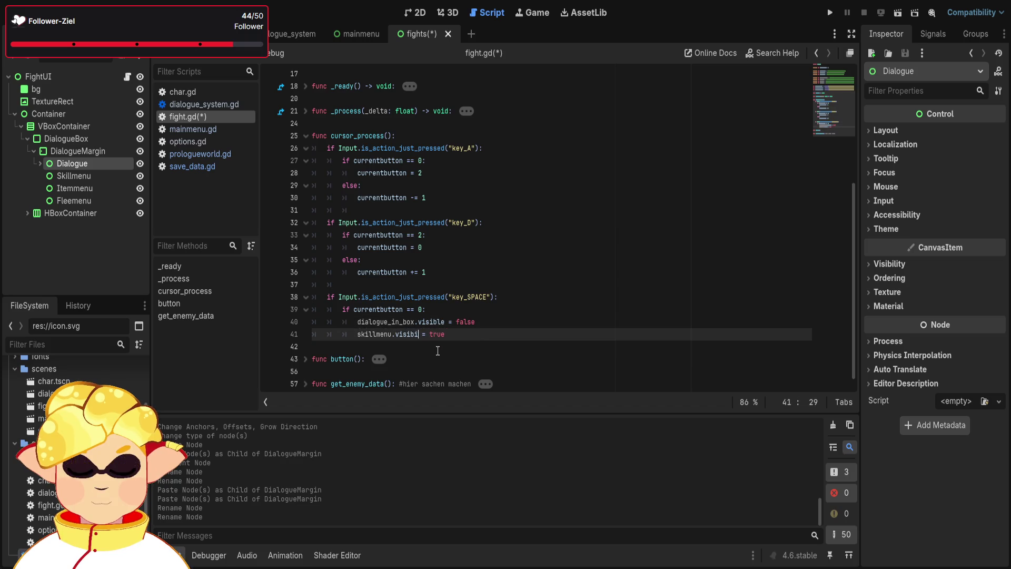
pyautogui.click(560, 322)
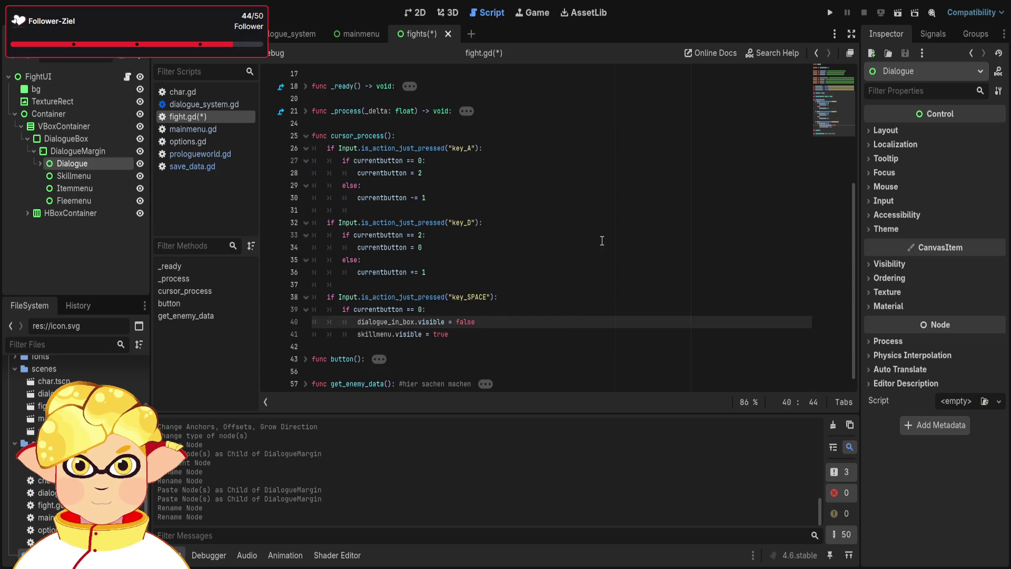
pyautogui.click(893, 14)
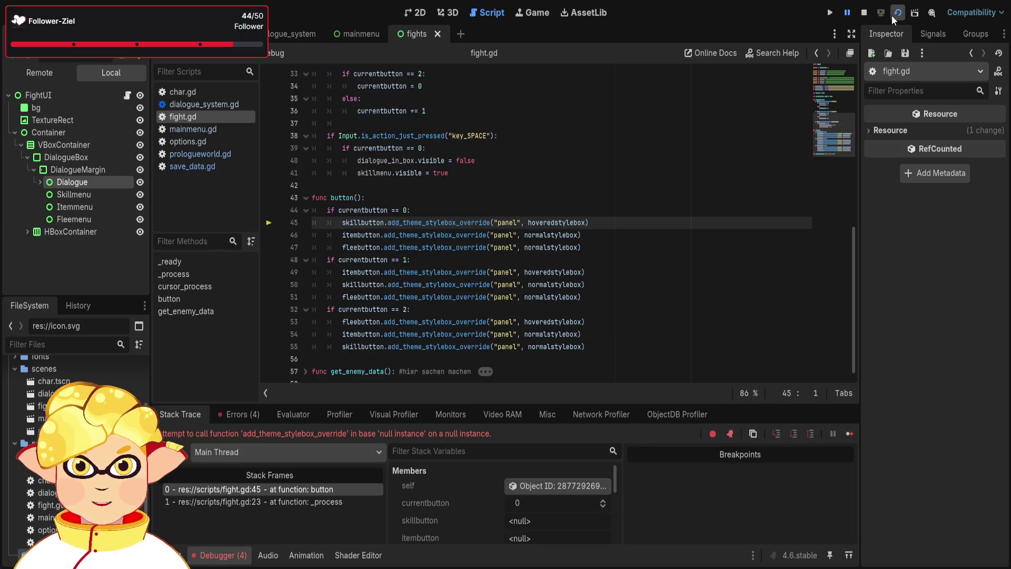
pyautogui.click(893, 15)
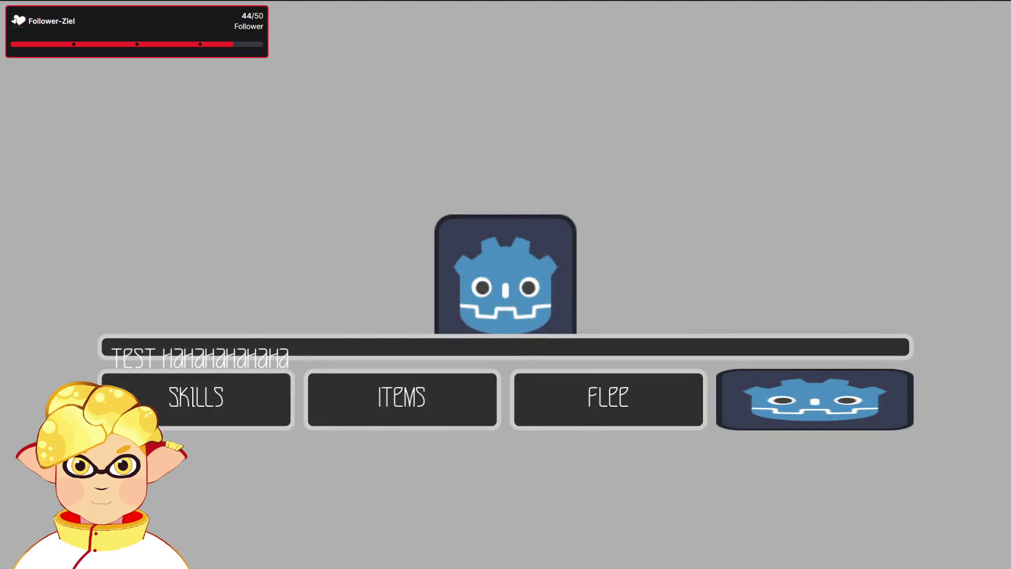
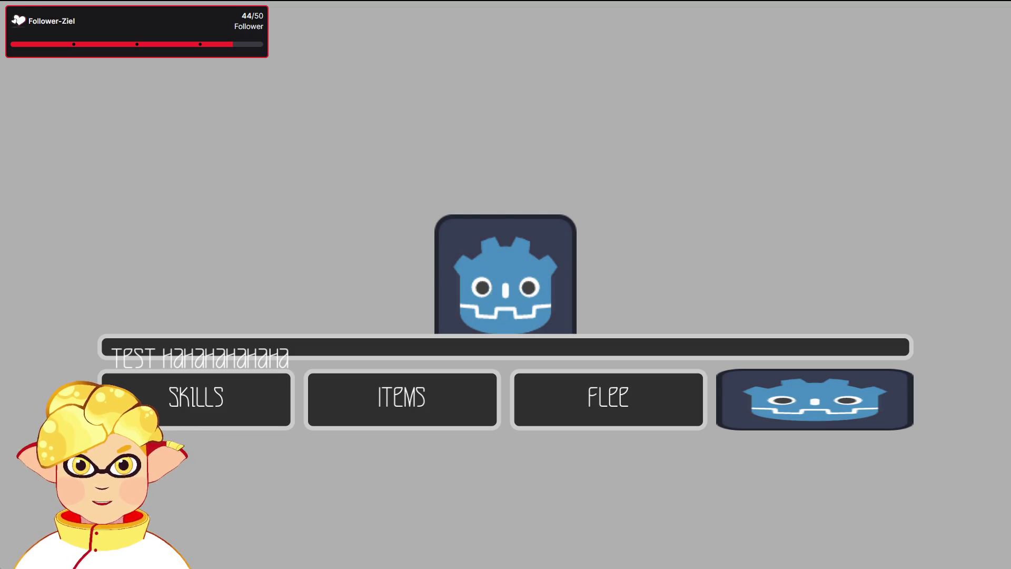
# - Restart the fight scene and dismiss the dialogue text while switching between Skills and Items
pyautogui.press('F8')
pyautogui.press('F6')
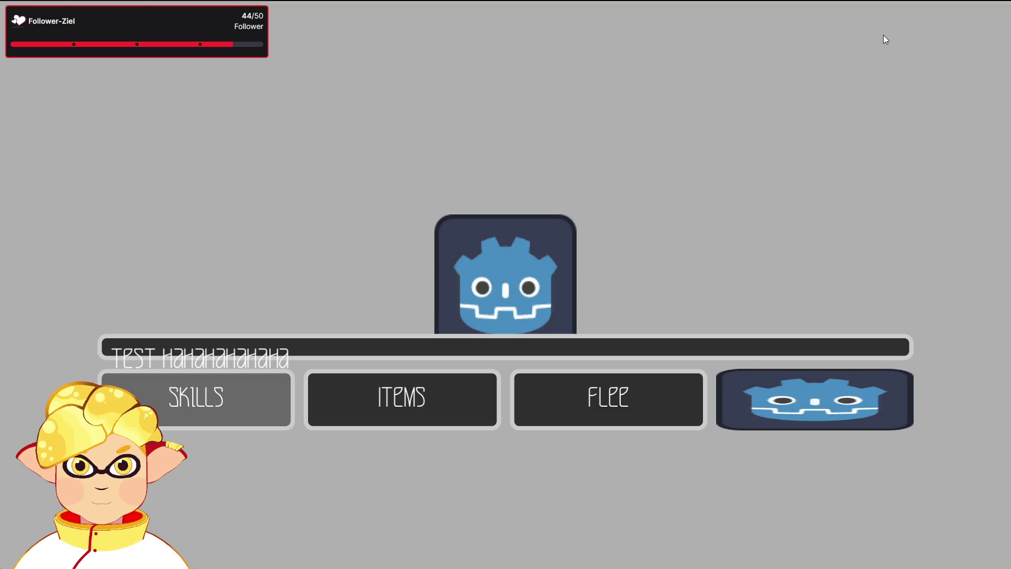
pyautogui.press('Right')
pyautogui.press('Left')
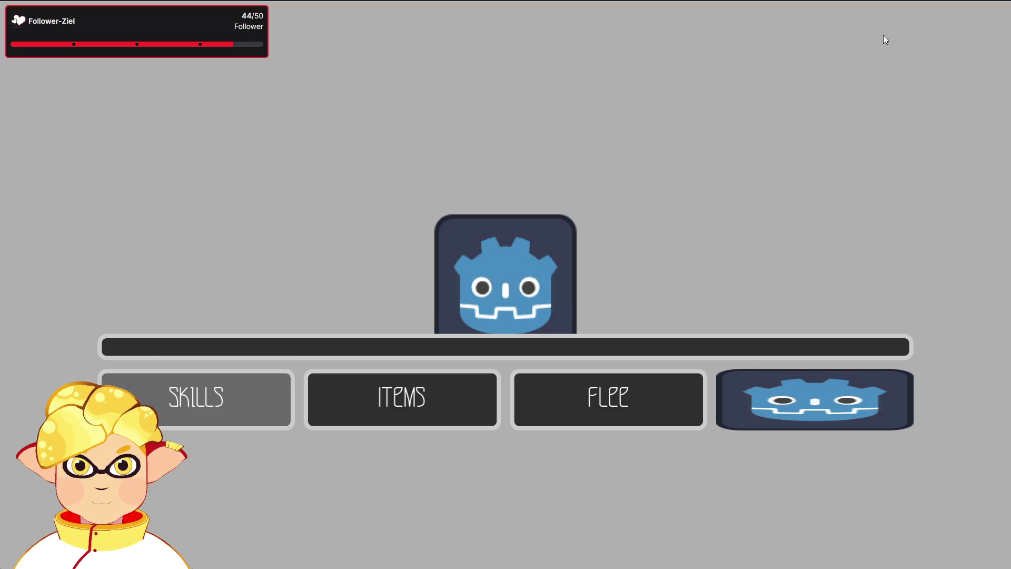
pyautogui.press('Right')
# - Move the menu choice to Flee and back to Items, then close the game
pyautogui.press('Left')
pyautogui.press('Left')
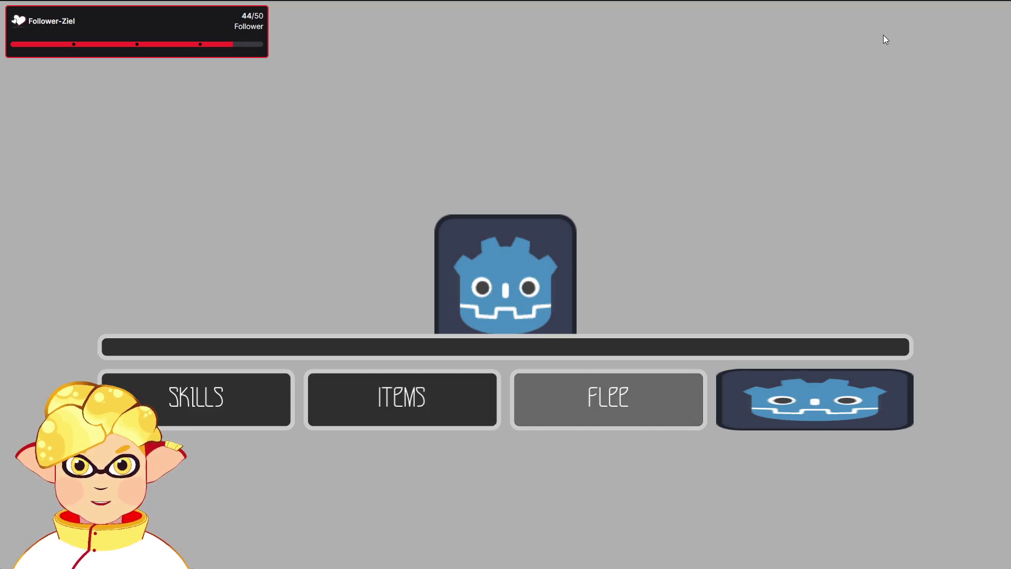
pyautogui.press('Left')
pyautogui.hotkey('alt', 'F4')
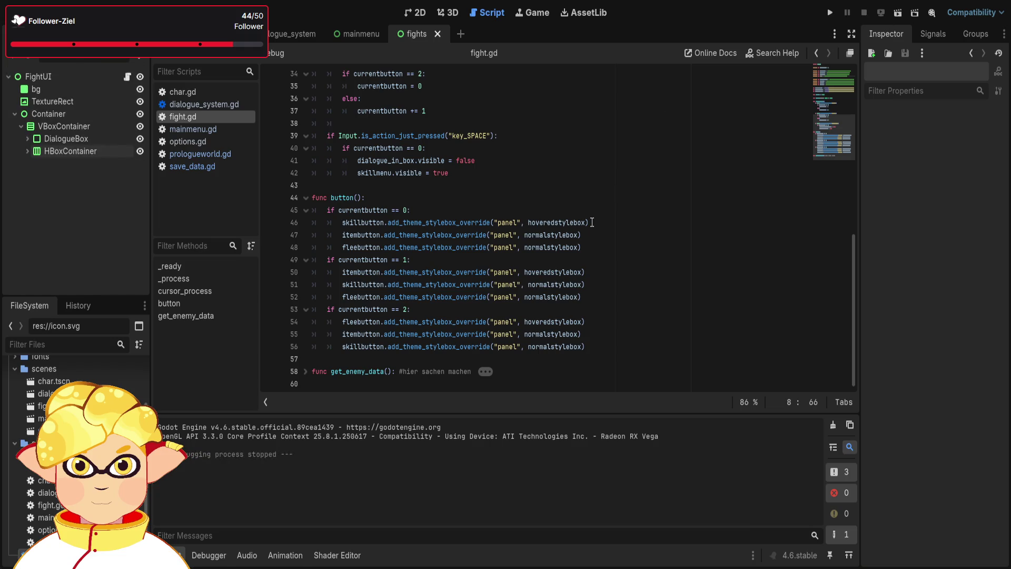
# - Expand DialogueBox and Dialogue in the Scene dock to reveal DialogueLabel, then show the 2D view
pyautogui.scroll(5, 570, 232)
pyautogui.scroll(4, 569, 232)
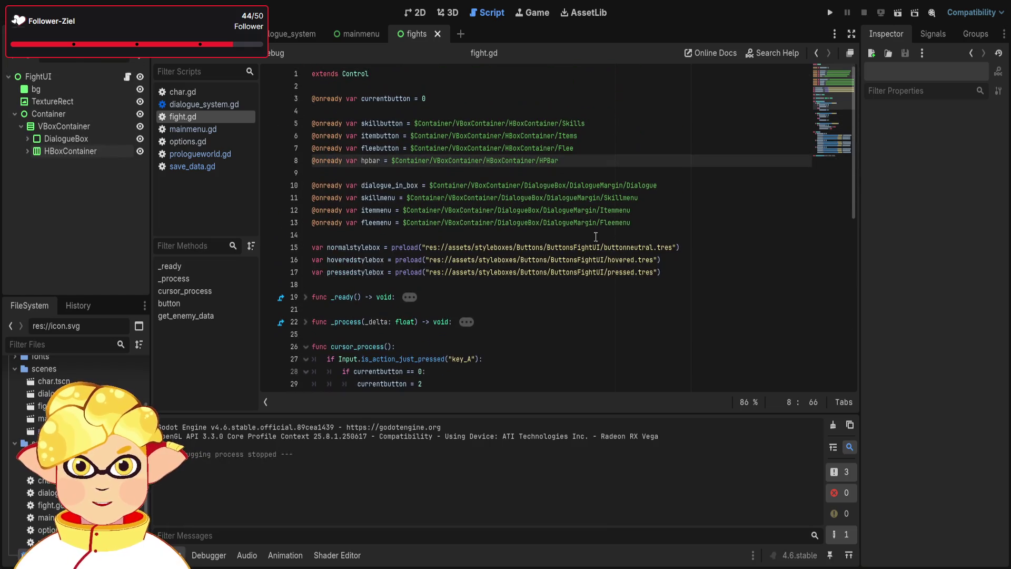
pyautogui.click(27, 141)
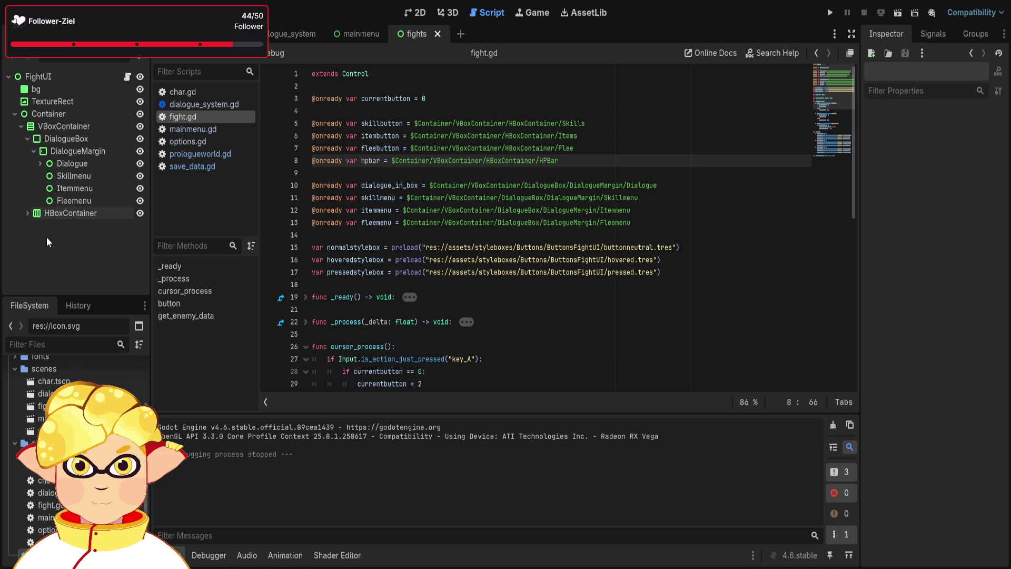
pyautogui.click(40, 164)
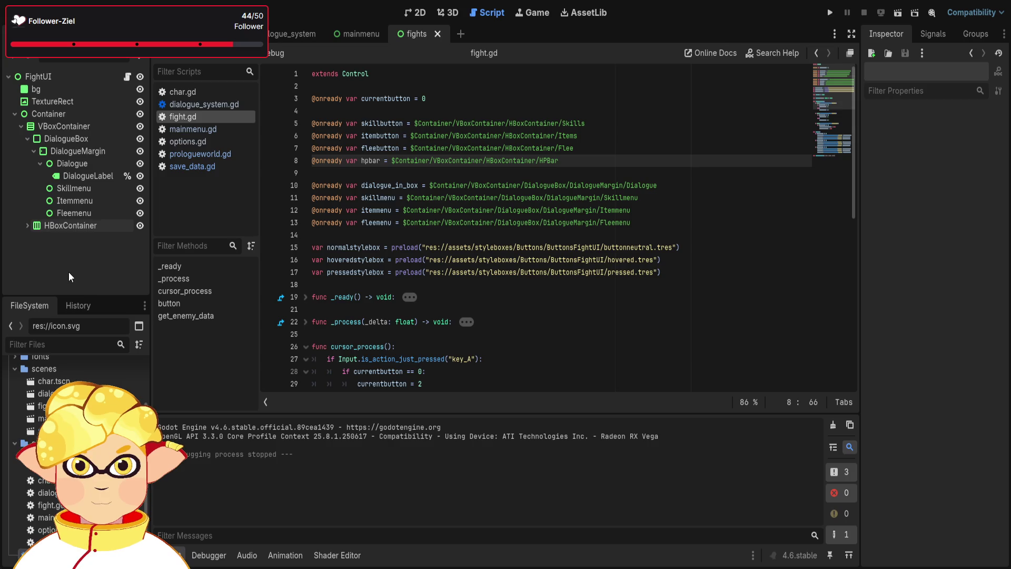
pyautogui.click(415, 13)
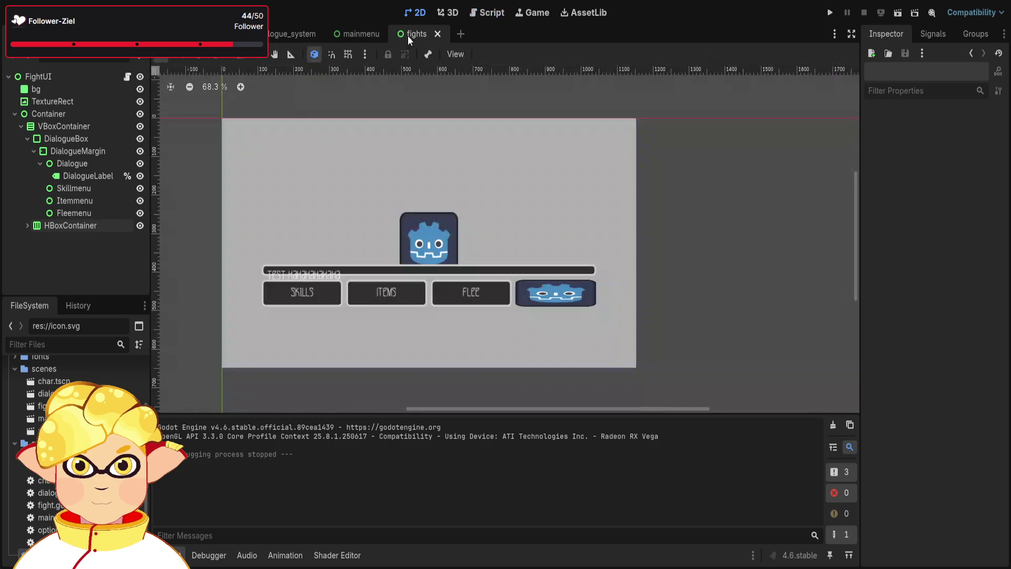
# - Inspect the Layout settings of DialogueMargin and DialogueLabel in the Inspector
pyautogui.click(79, 163)
pyautogui.click(81, 151)
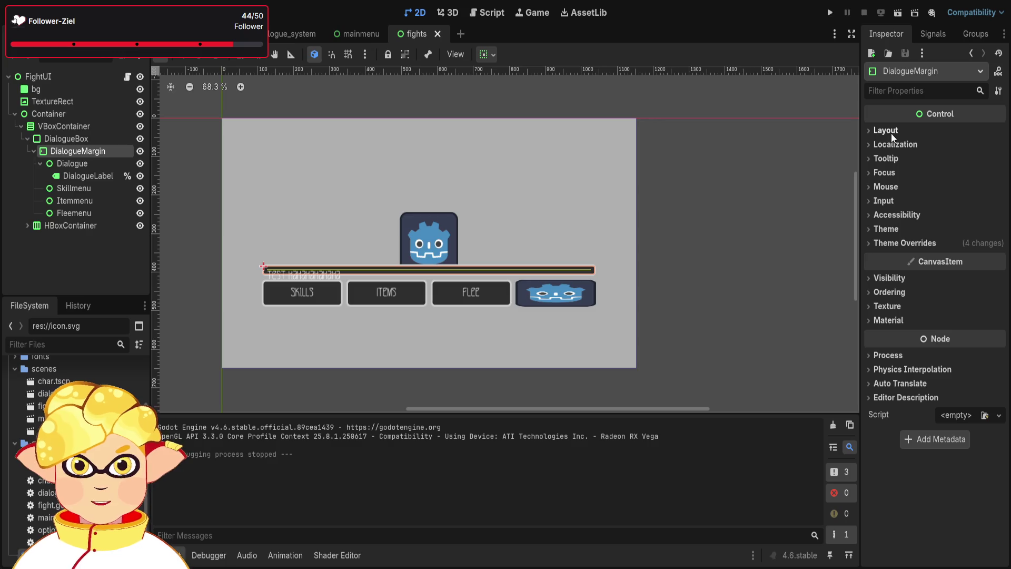
pyautogui.click(890, 141)
pyautogui.click(890, 136)
pyautogui.click(88, 175)
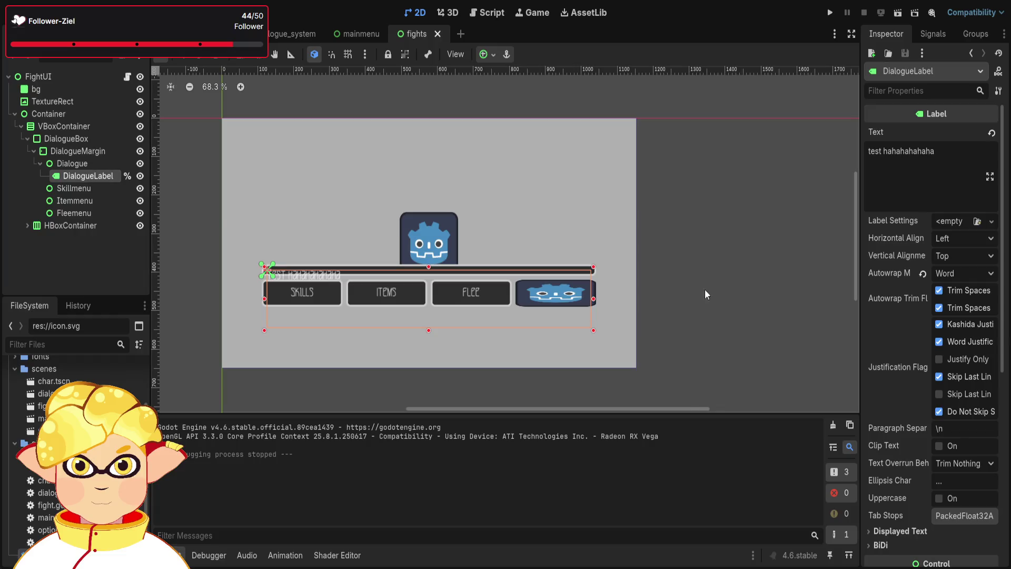
pyautogui.scroll(-2, 705, 289)
pyautogui.scroll(-5, 890, 286)
pyautogui.click(891, 293)
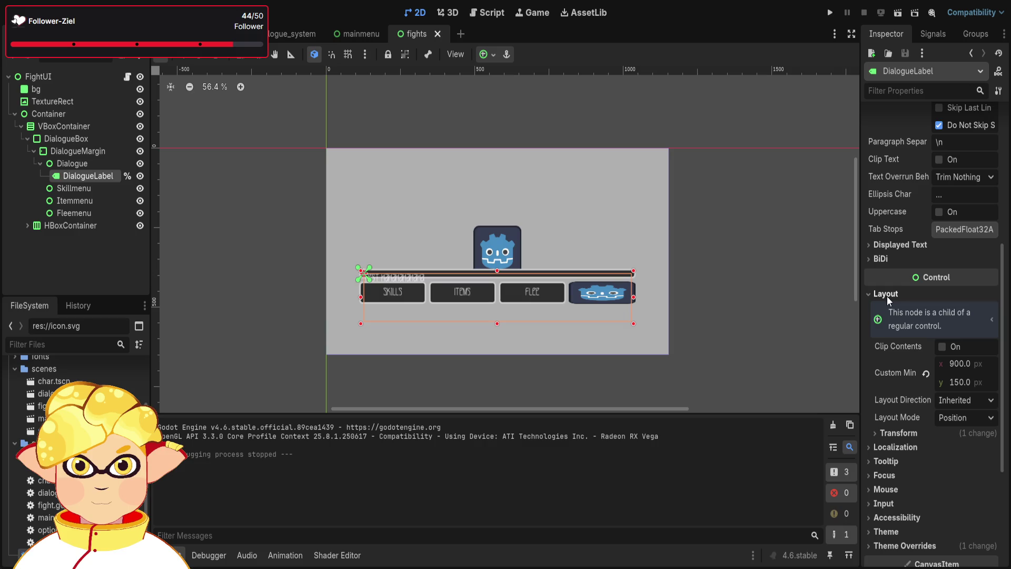
# - Set DialogueMargin's custom minimum size to 900 × 150 px, then save and run the scene
pyautogui.click(81, 152)
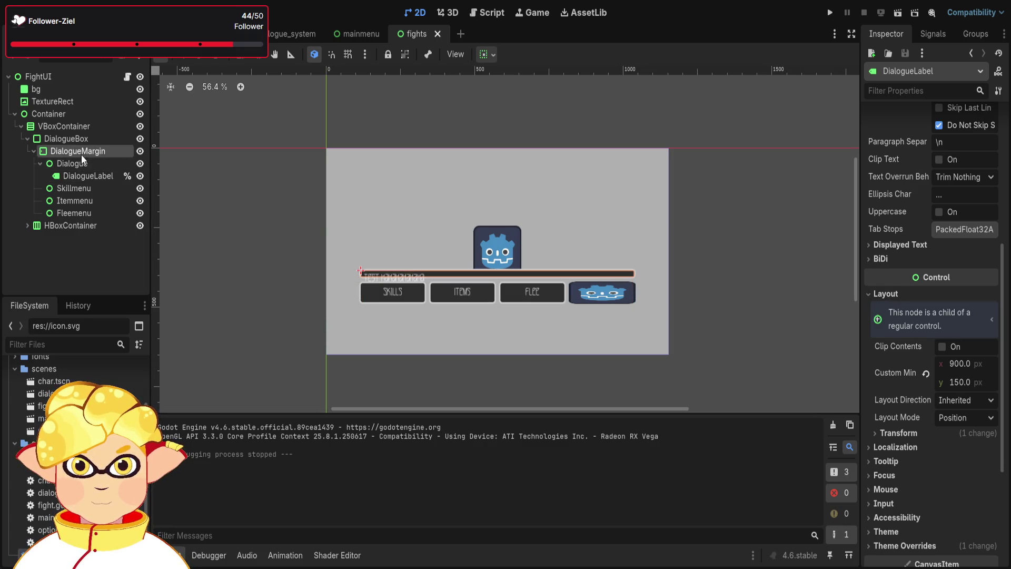
pyautogui.click(964, 199)
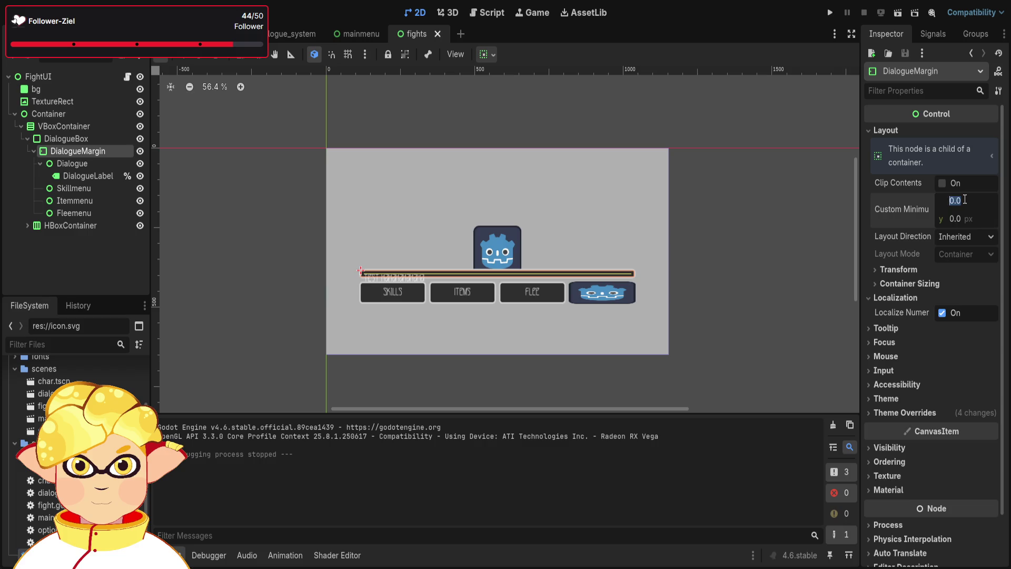
pyautogui.write('900')
pyautogui.press('Return')
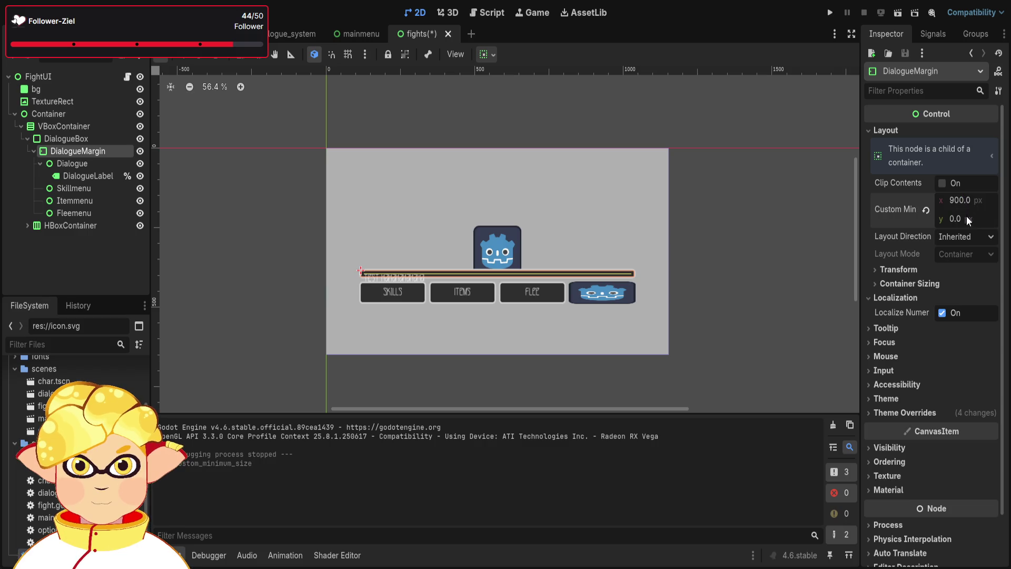
pyautogui.click(965, 218)
pyautogui.write('150')
pyautogui.press('Return')
pyautogui.click(809, 245)
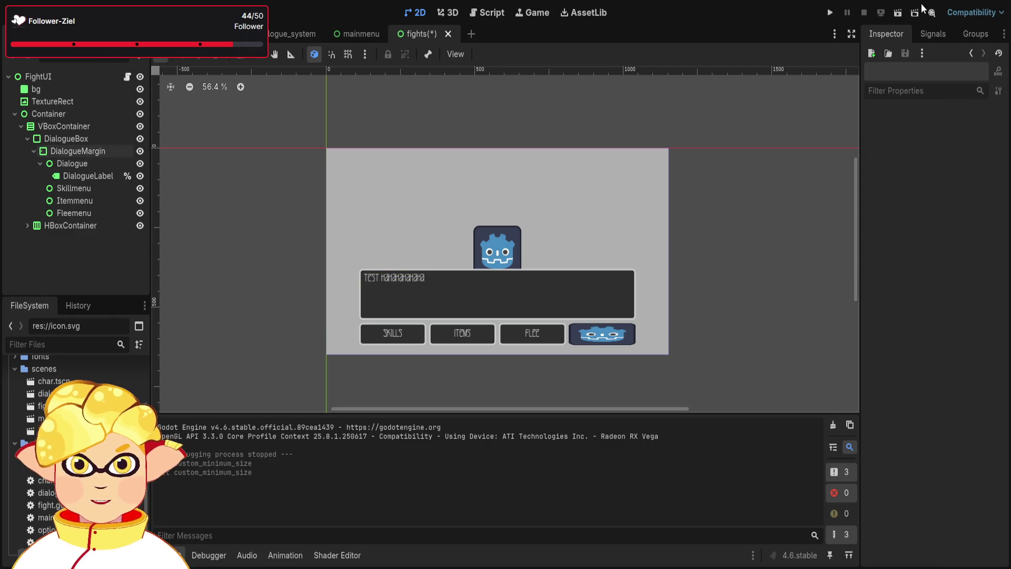
pyautogui.click(902, 17)
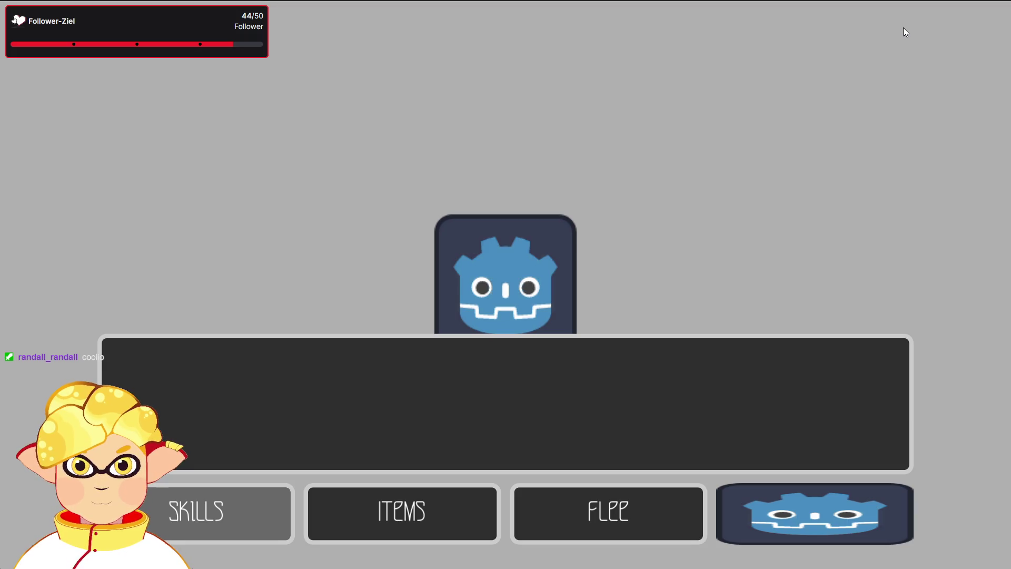
# - Cycle the highlight back and forth across Skills, Items and Flee, wrapping around, then close the game
pyautogui.press('Right')
pyautogui.press('Right')
pyautogui.press('Left')
pyautogui.press('Left')
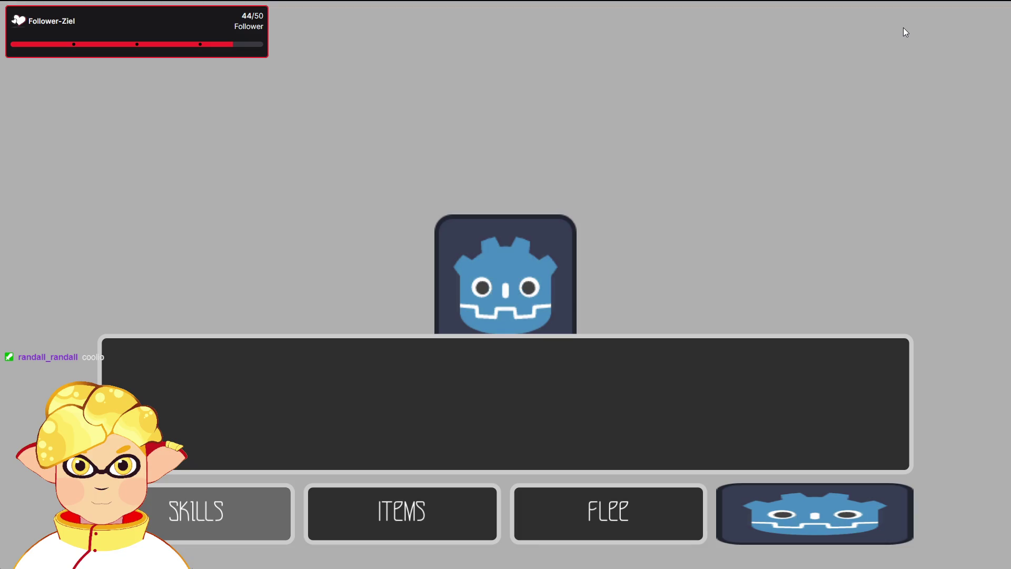
pyautogui.press('Right')
pyautogui.press('Right')
pyautogui.press('Left')
pyautogui.press('Left')
pyautogui.press('Right')
pyautogui.press('Left')
pyautogui.press('Right')
pyautogui.press('Left')
pyautogui.press('Right')
pyautogui.press('Right')
pyautogui.press('Left')
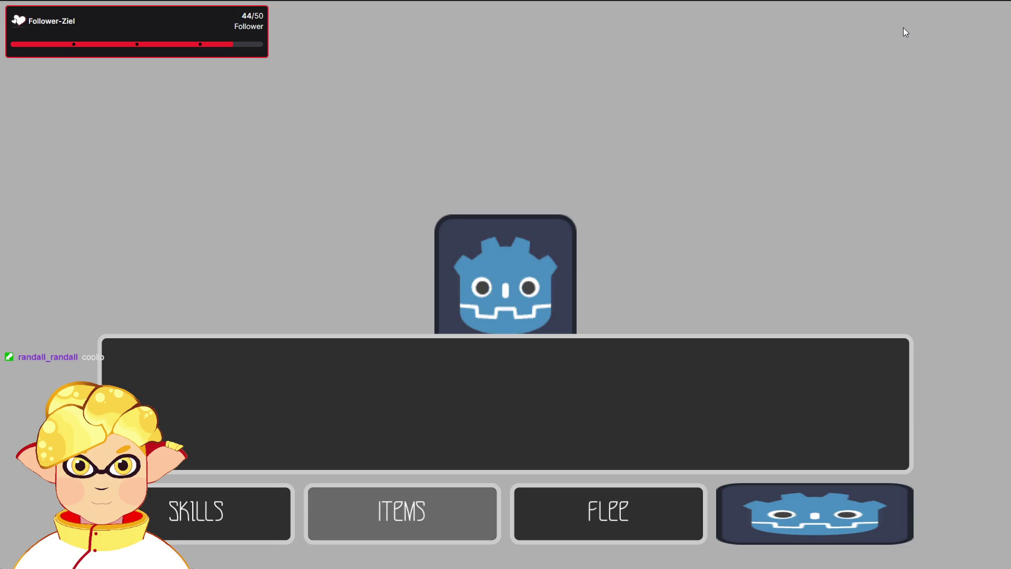
pyautogui.press('Left')
pyautogui.press('Right')
pyautogui.press('Right')
pyautogui.press('Left')
pyautogui.press('Right')
pyautogui.press('Left')
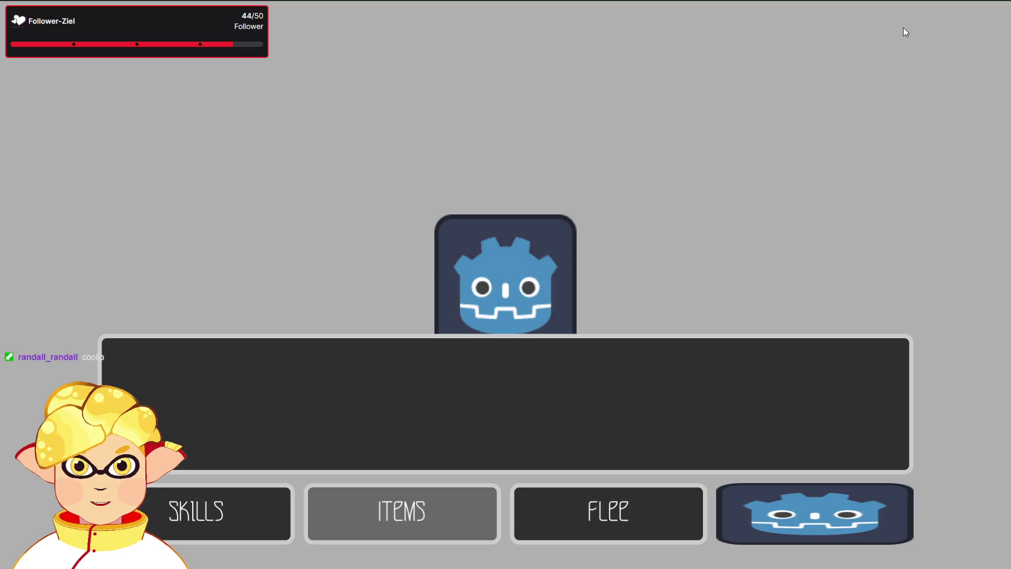
pyautogui.press('Left')
pyautogui.press('Right')
pyautogui.press('Left')
pyautogui.press('Right')
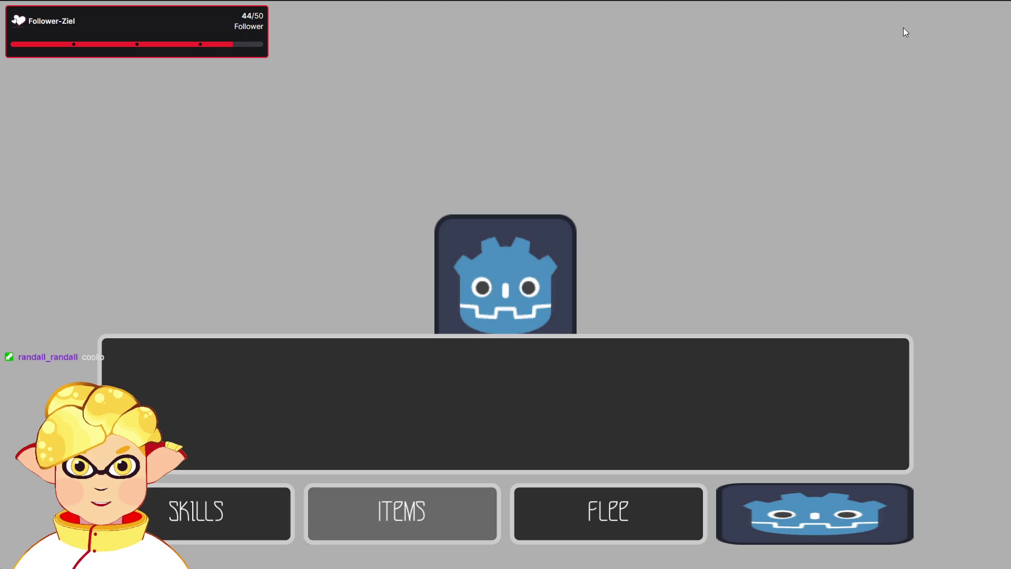
pyautogui.press('Right')
pyautogui.press('Left')
pyautogui.press('Right')
pyautogui.press('Left')
pyautogui.press('Left')
pyautogui.press('Right')
pyautogui.press('Right')
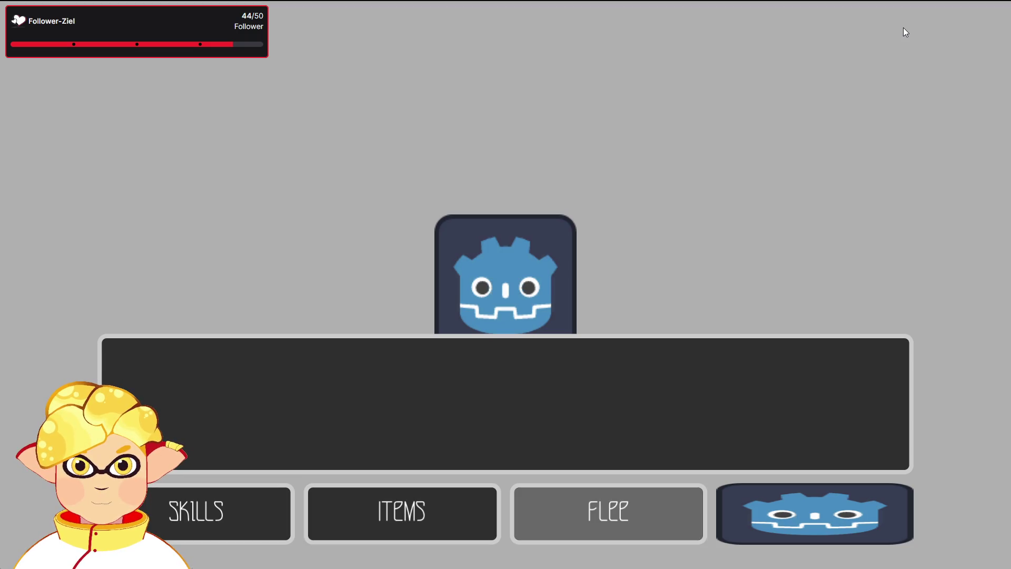
pyautogui.press('Left')
pyautogui.press('Left')
pyautogui.press('Right')
pyautogui.press('Left')
pyautogui.press('Right')
pyautogui.press('Left')
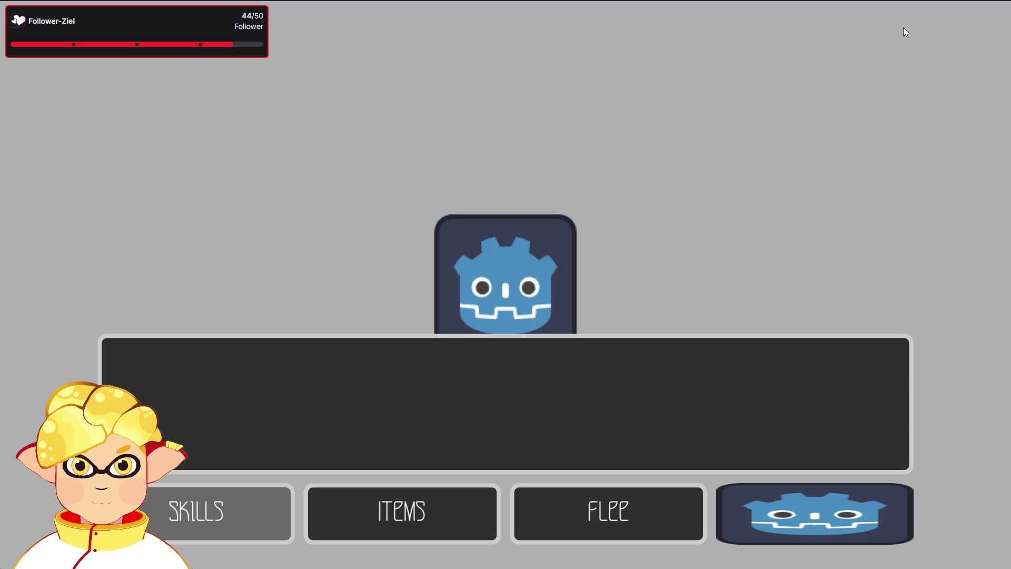
pyautogui.hotkey('alt', 'F4')
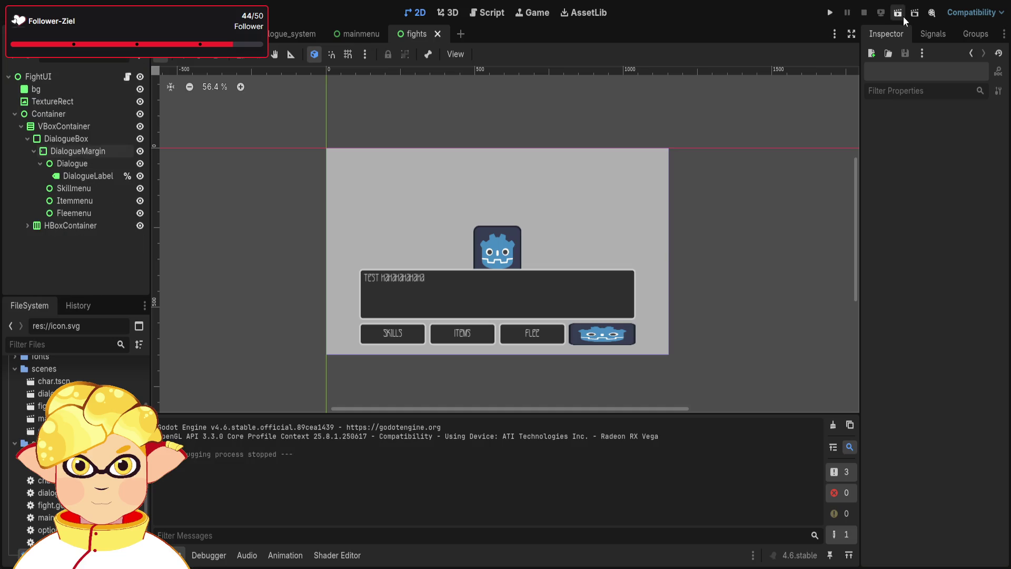
pyautogui.scroll(3, 763, 217)
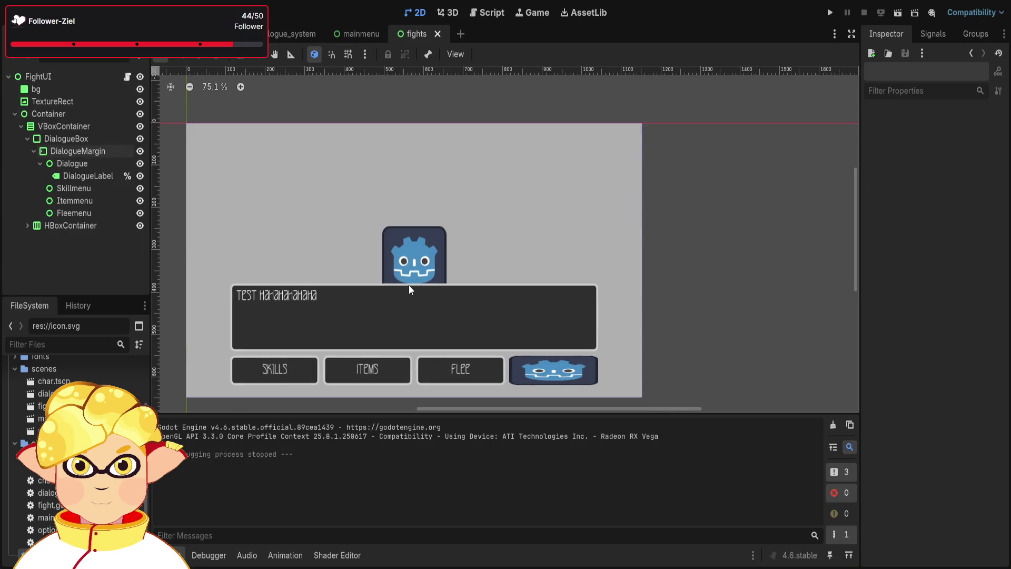
pyautogui.scroll(1, 408, 285)
pyautogui.click(405, 273)
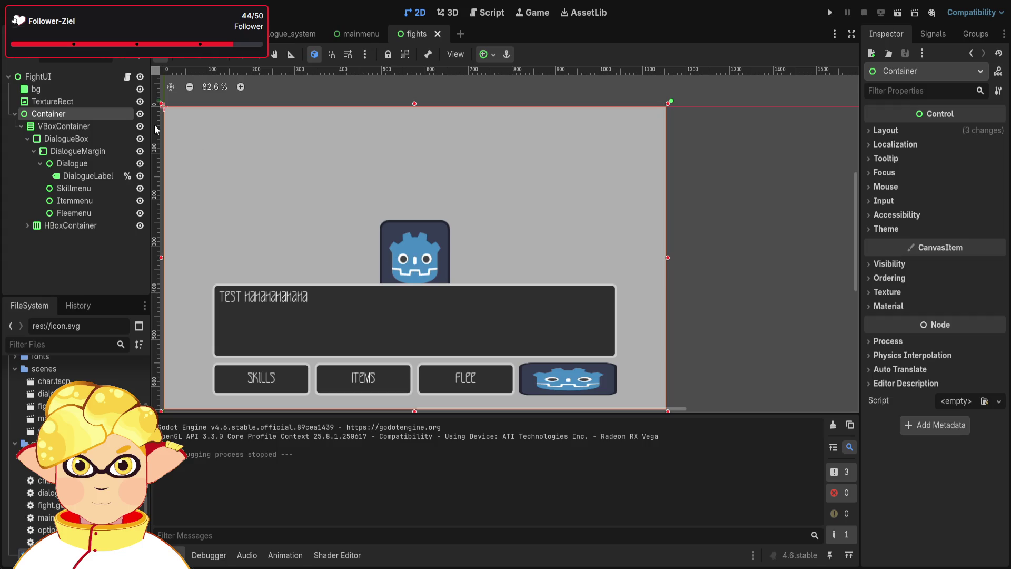
pyautogui.click(75, 279)
pyautogui.scroll(-5, 551, 248)
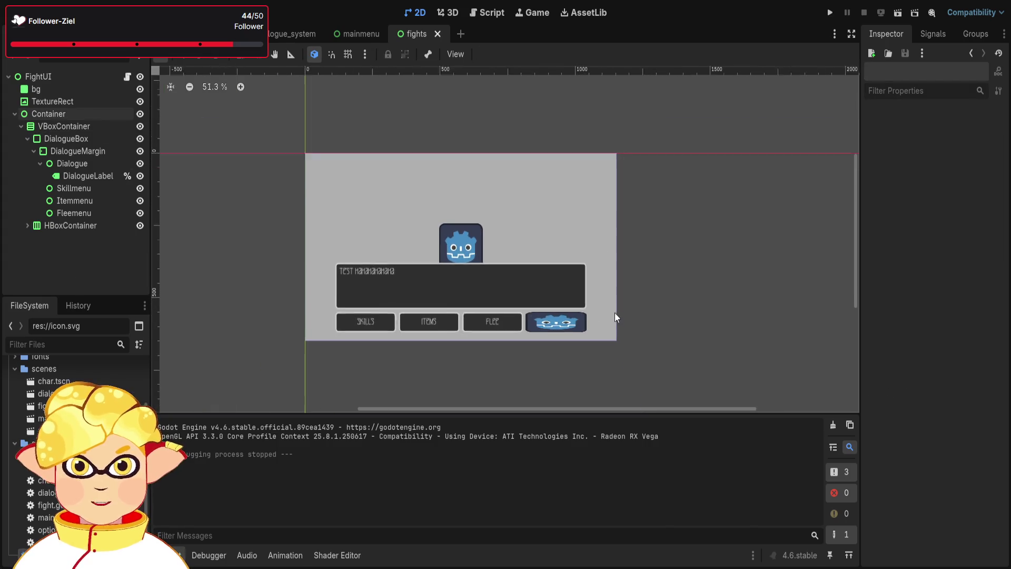
pyautogui.scroll(1, 615, 315)
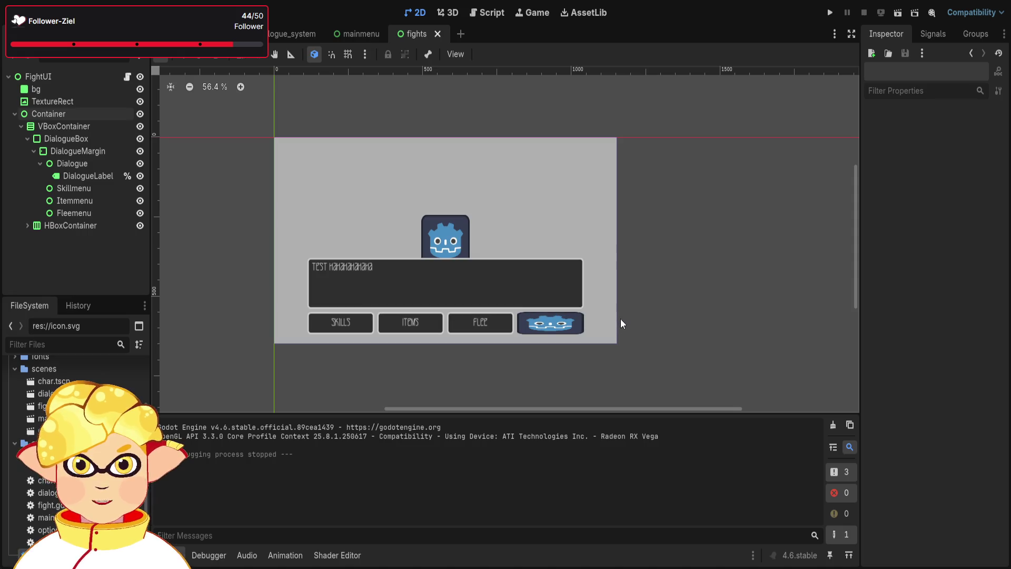